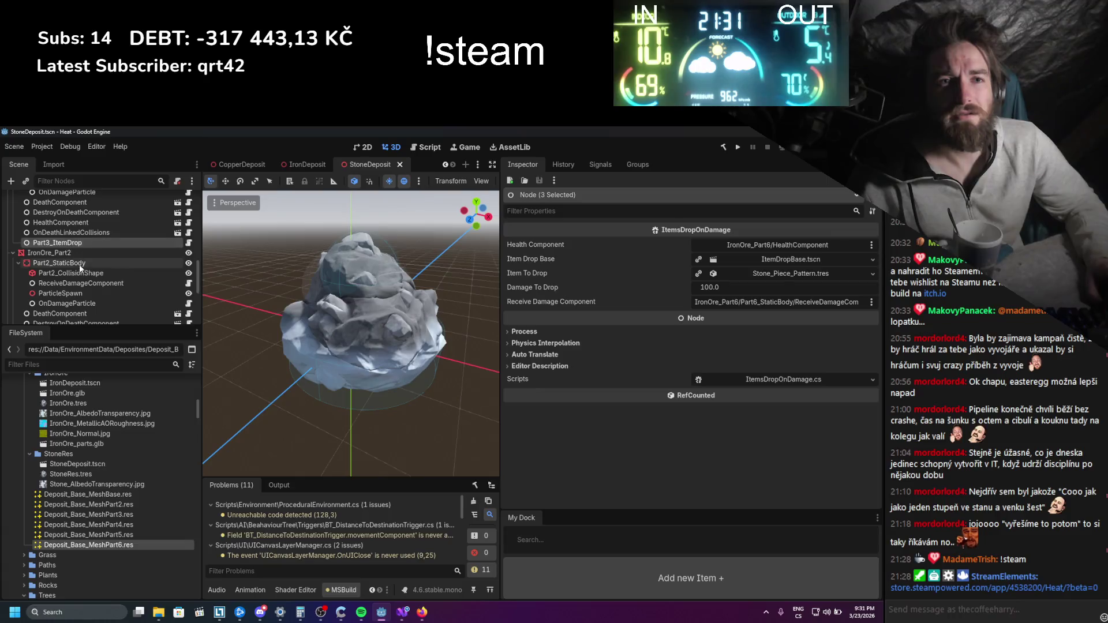
Add another IronOre part's ItemDrop node so five drop nodes are selected together
scroll(87, 282, up, 1)
scroll(75, 263, up, 2)
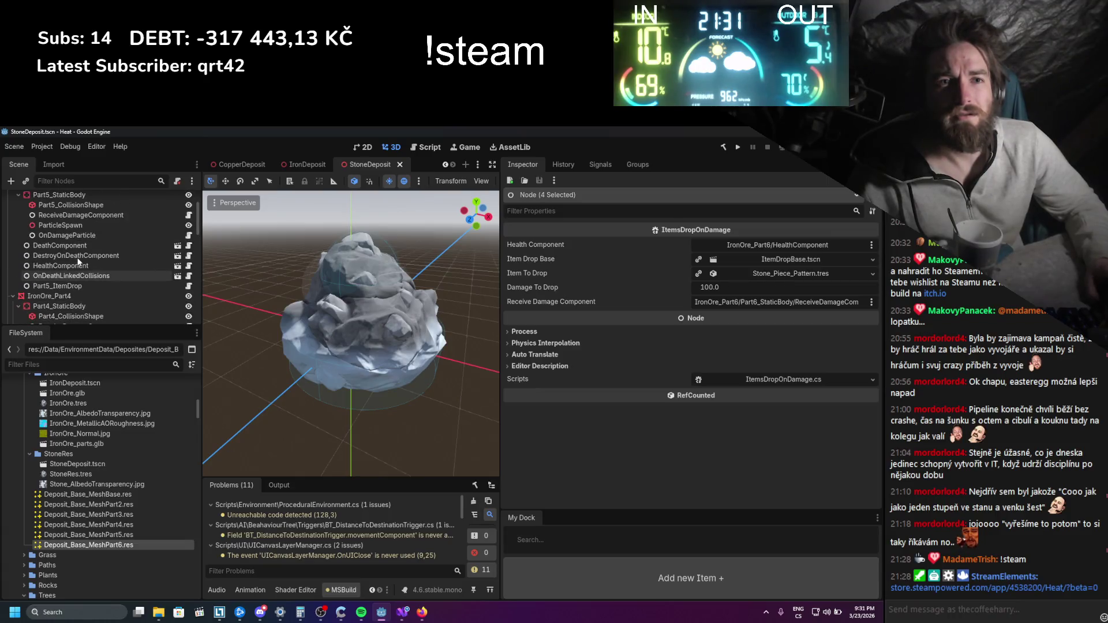
ctrl+click(64, 286)
scroll(66, 286, up, 2)
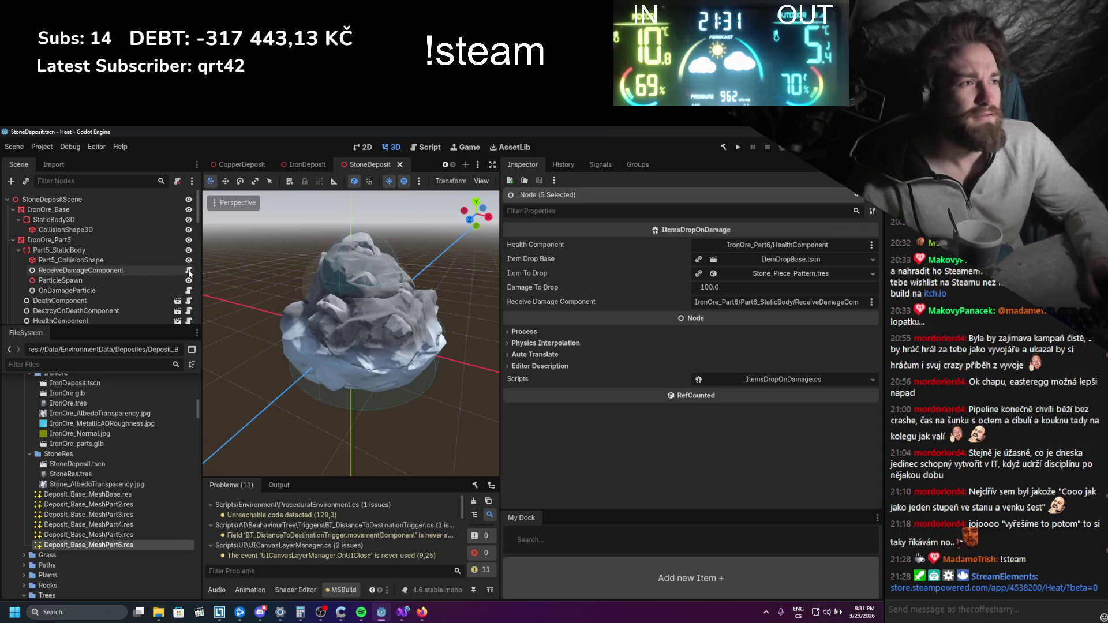
scroll(144, 271, down, 2)
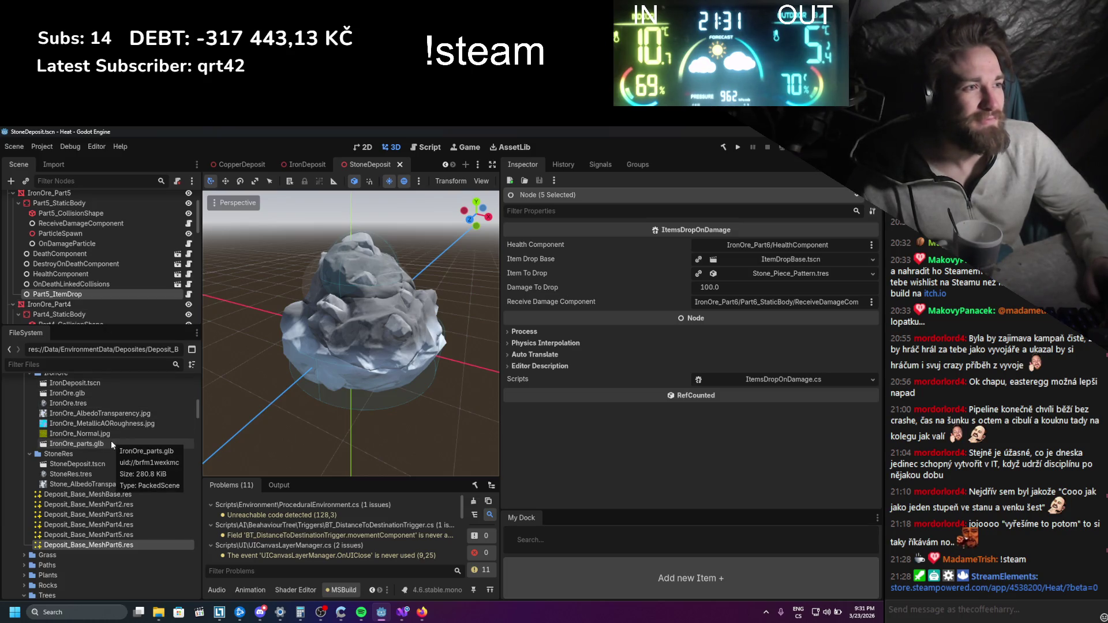
scroll(105, 496, up, 1)
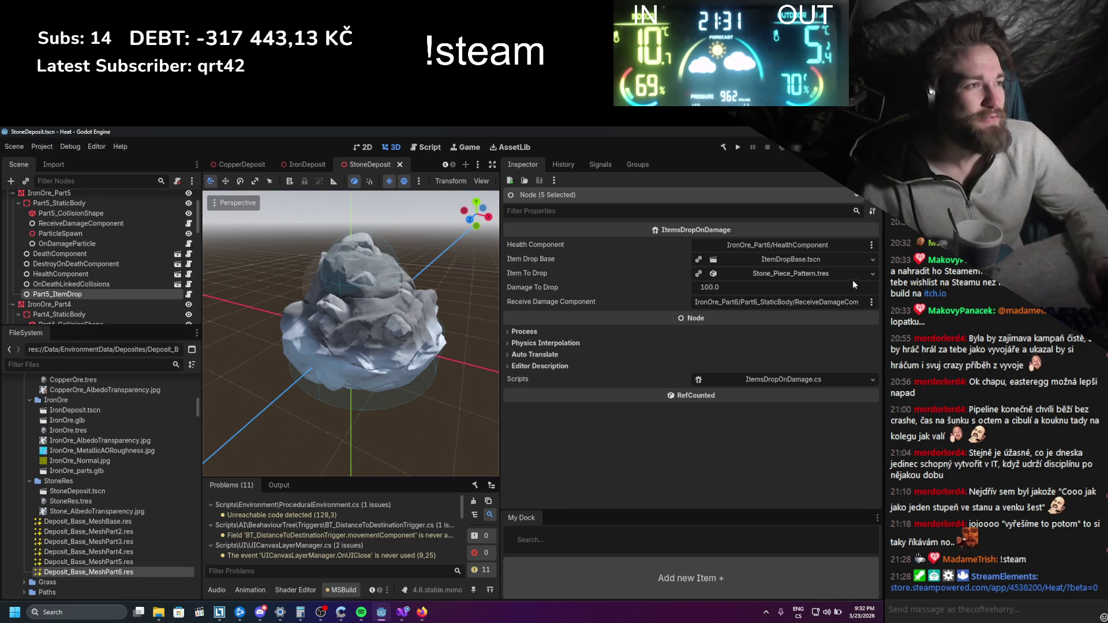
Quick-load Rock_ItemPattern.res as Item To Drop for the five nodes and save the StoneDeposit scene
click(873, 273)
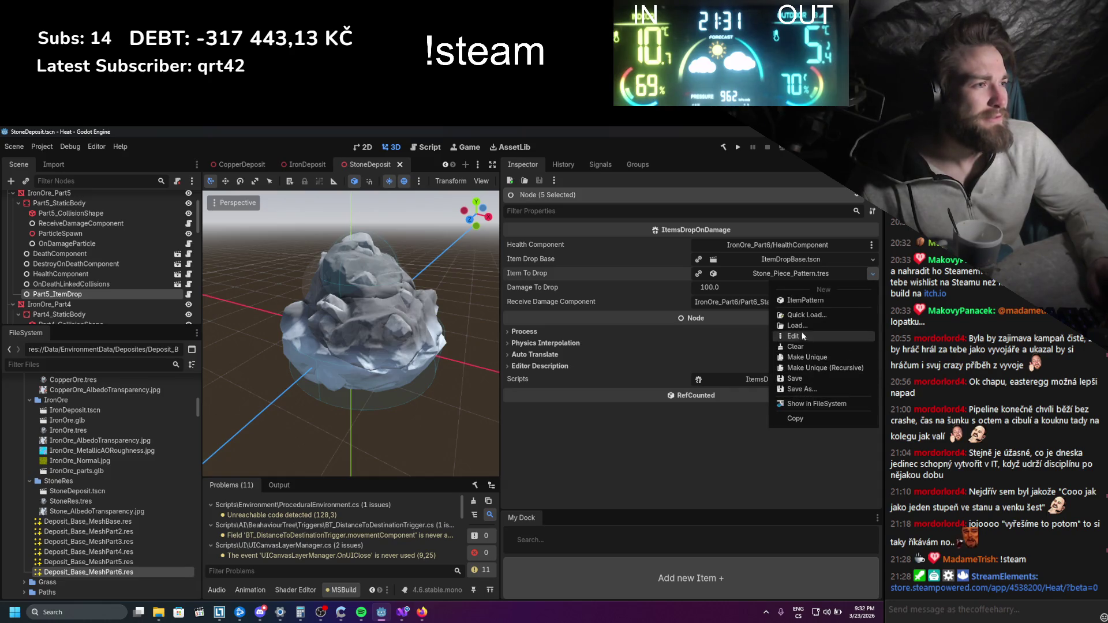
click(803, 315)
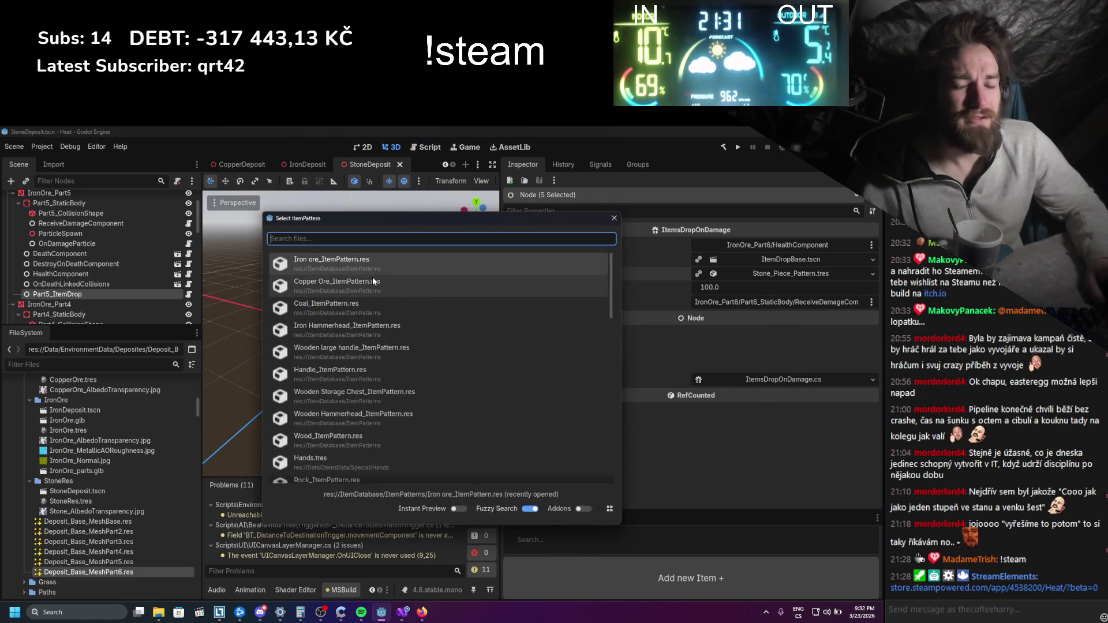
text(rock)
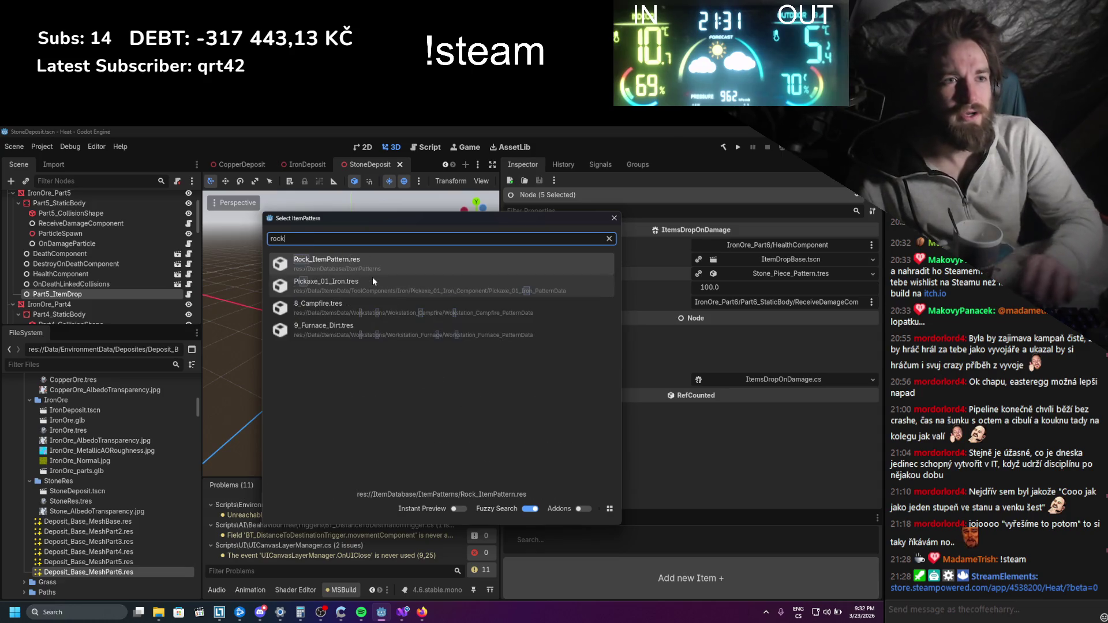
double_click(347, 261)
key(ctrl+s)
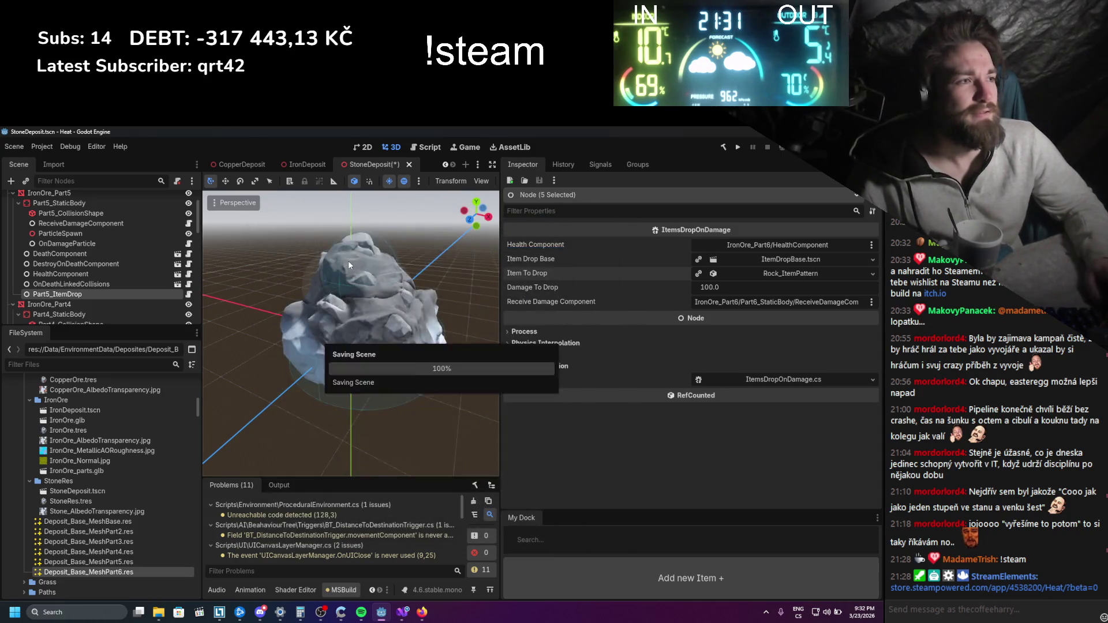
scroll(144, 285, up, 3)
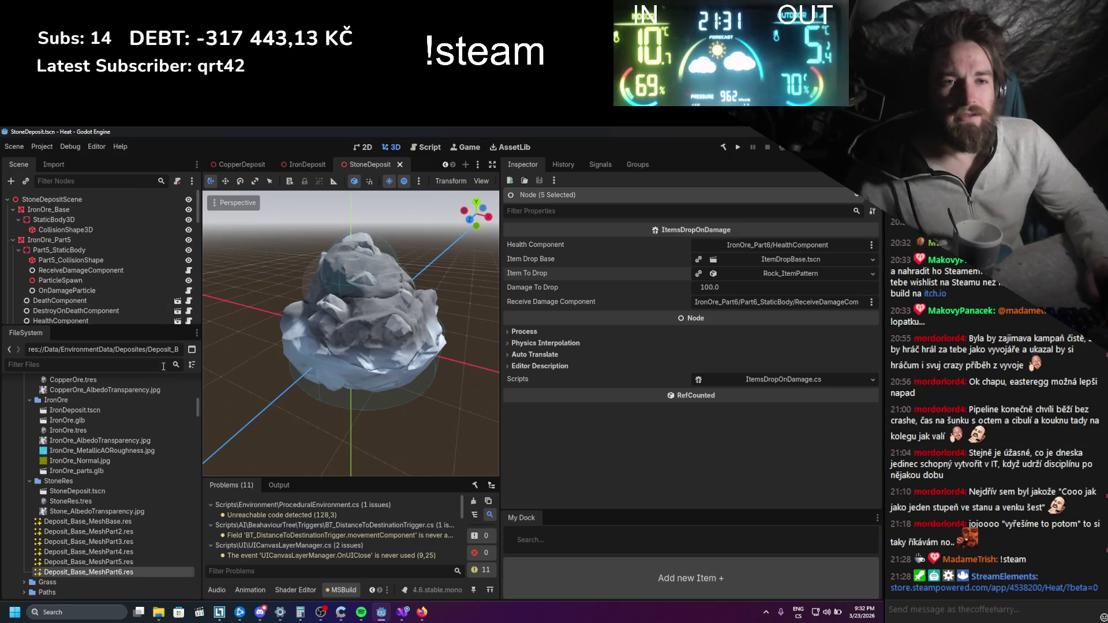
Filter project files by 'rock', select Rock_ItemPattern.res, then clear the filter
scroll(157, 430, up, 10)
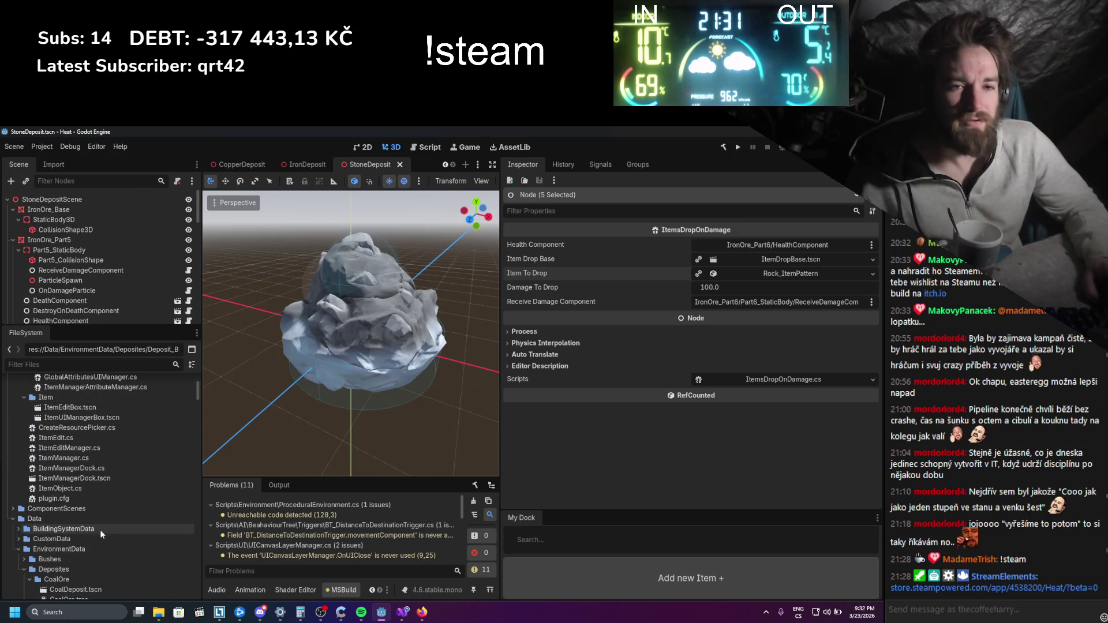
scroll(97, 427, up, 3)
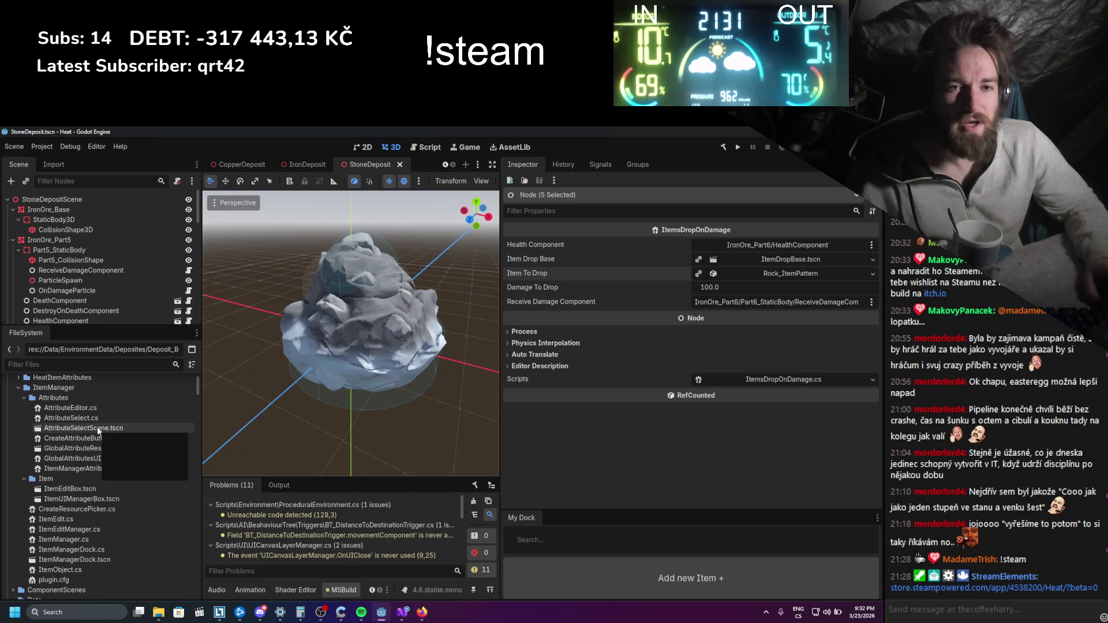
click(75, 364)
text(rock)
scroll(80, 436, down, 10)
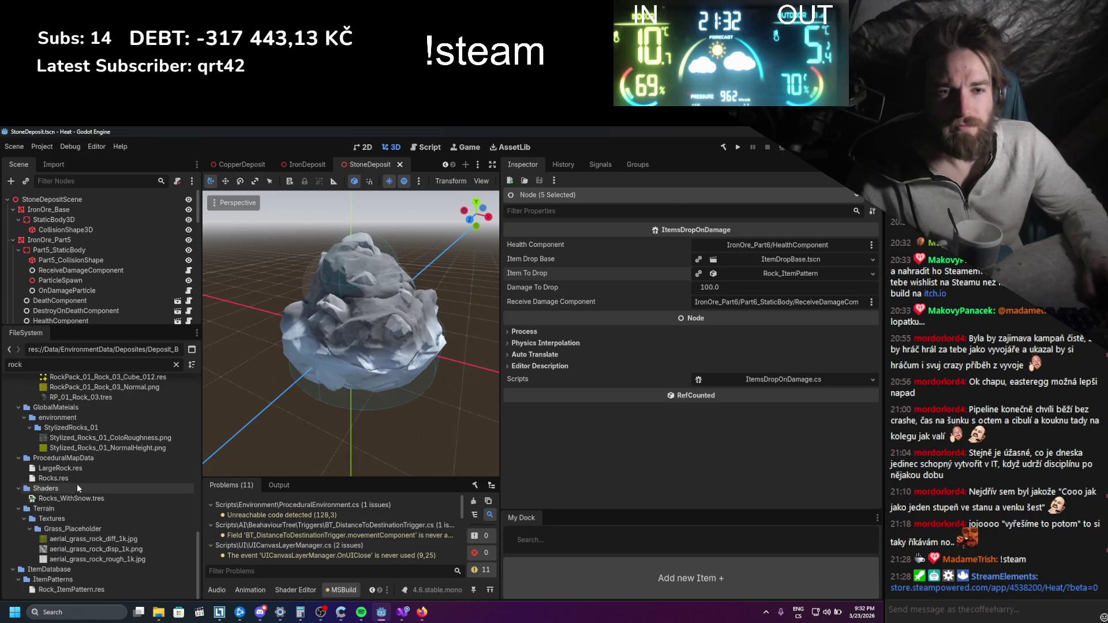
click(74, 589)
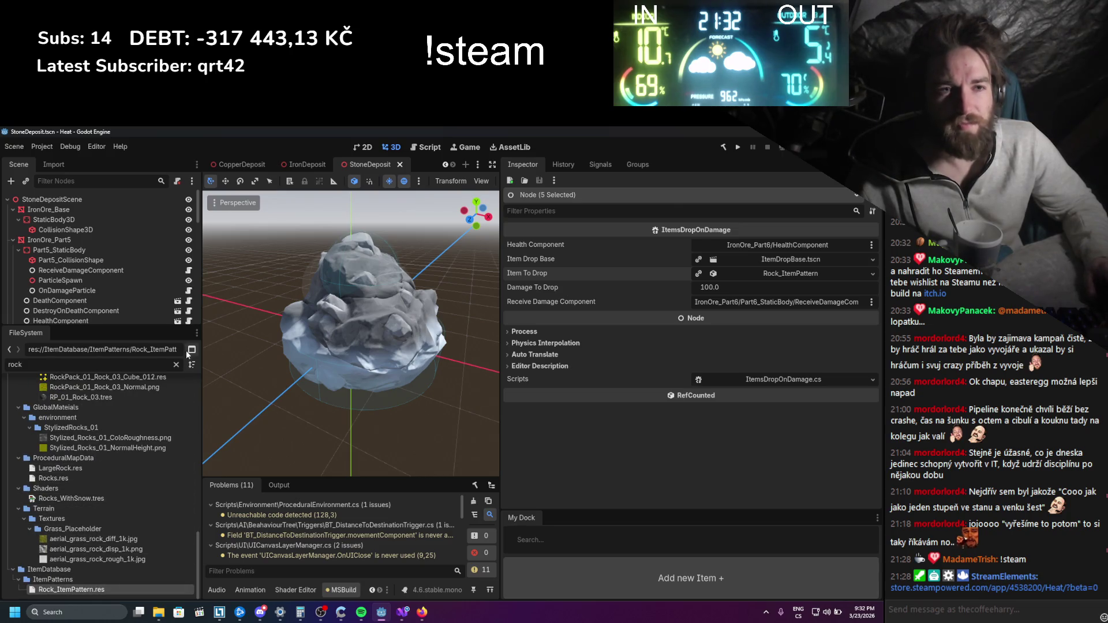
click(176, 364)
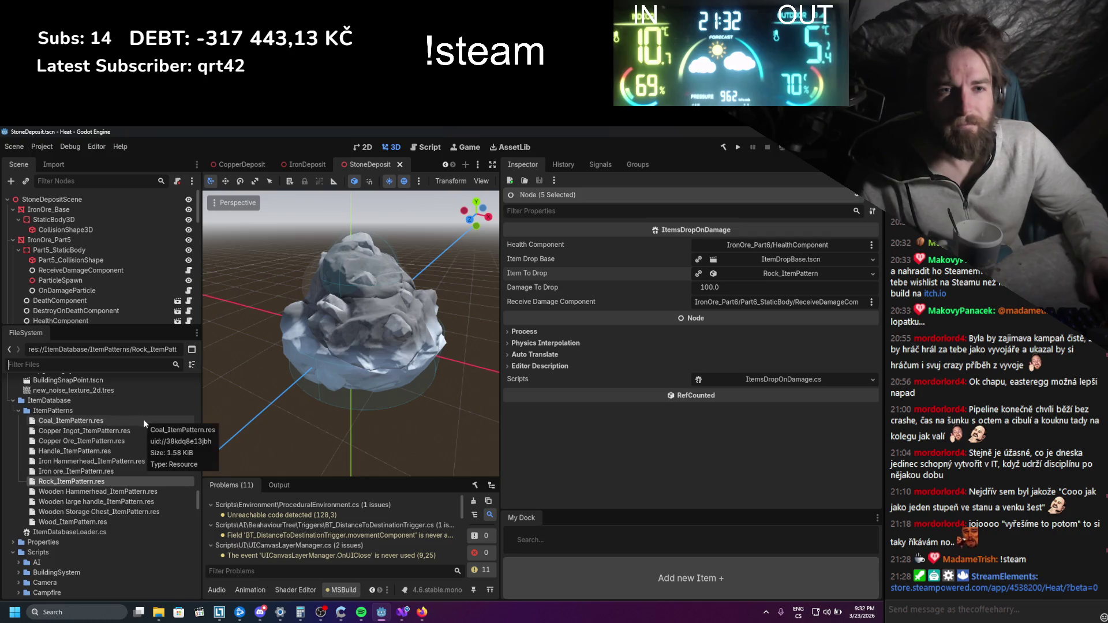
Filter by 'coal' and select Coal_Piece_Pattern.tres and CoalPiece_UIData.tres
scroll(75, 454, down, 15)
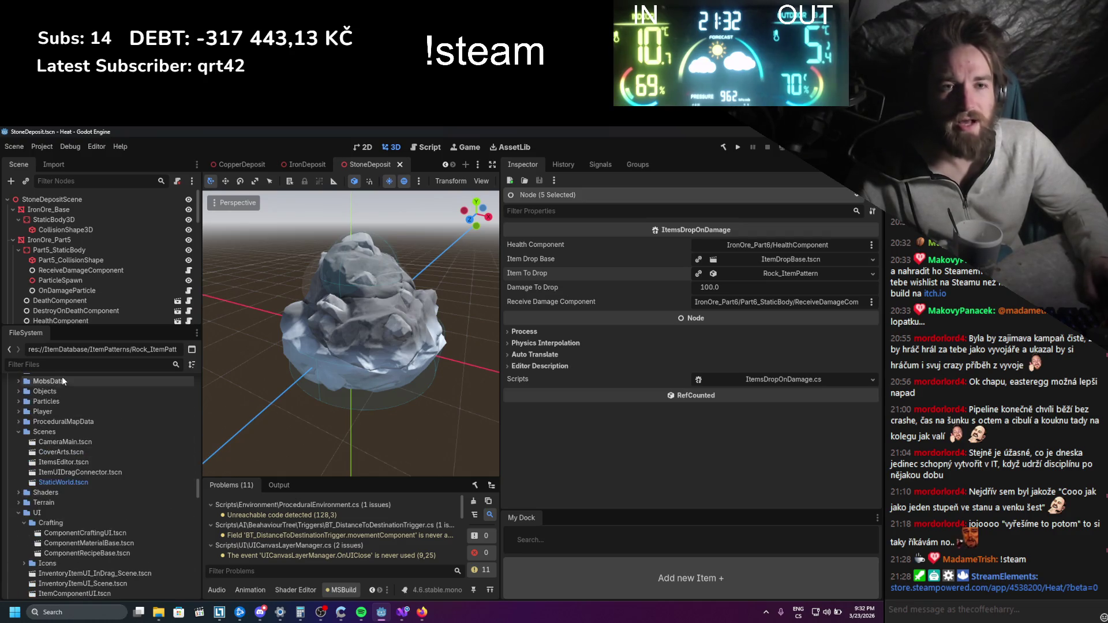
text(coal)
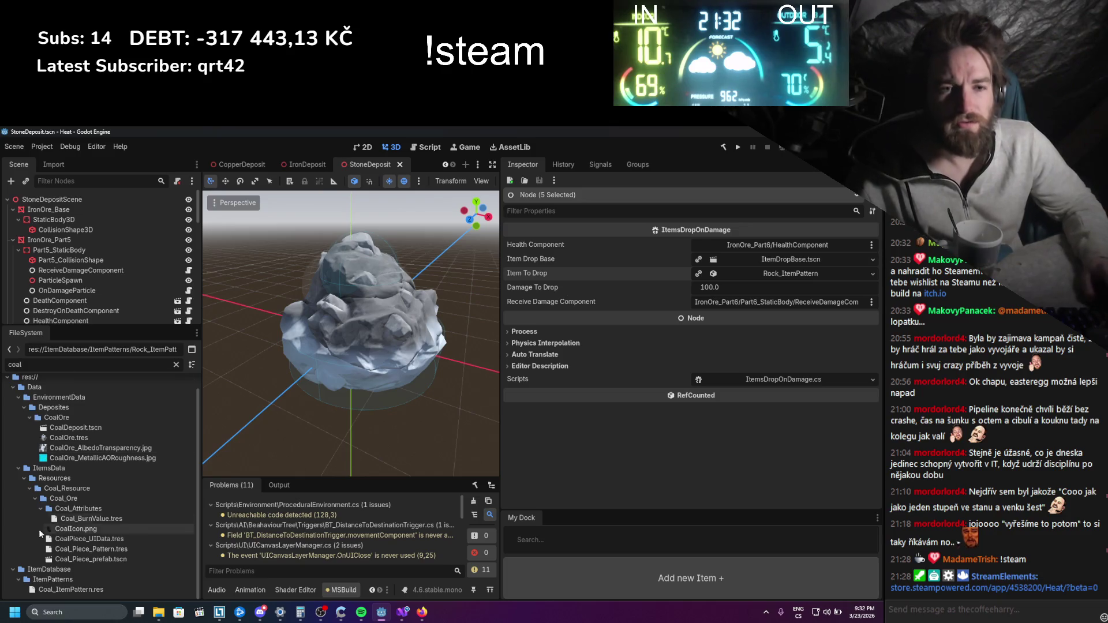
click(92, 549)
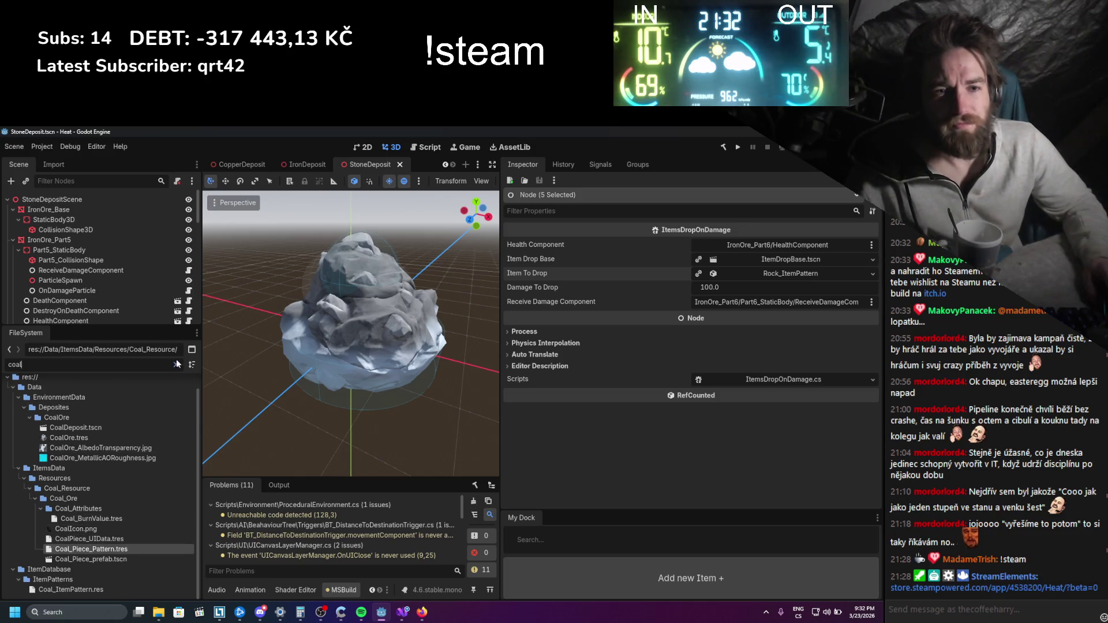
click(176, 365)
scroll(139, 415, down, 5)
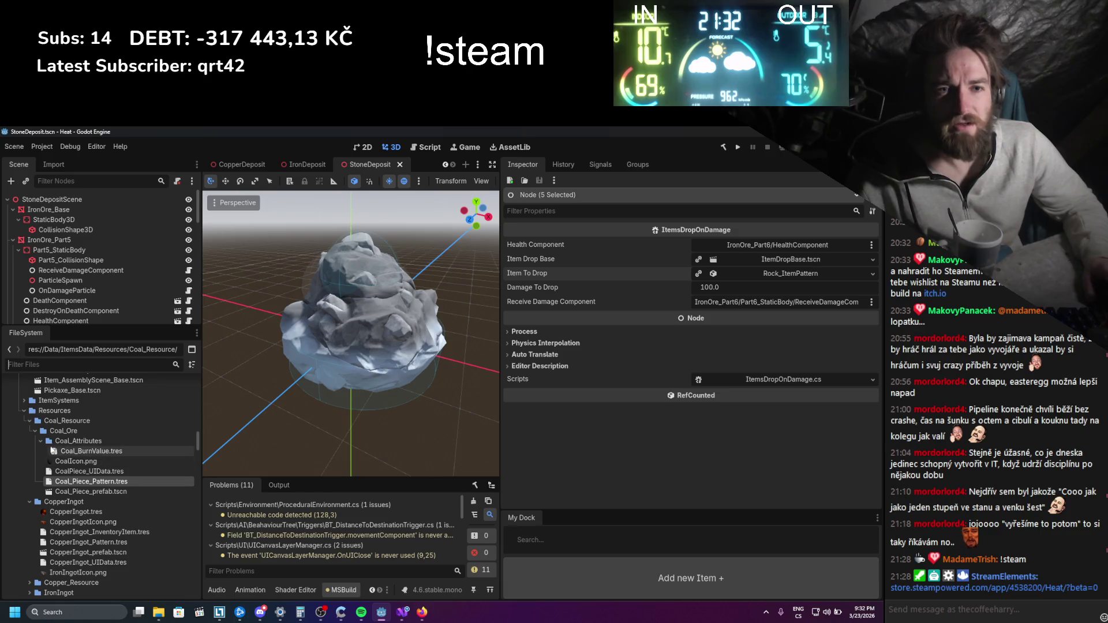
ctrl+click(87, 473)
Delete the three coal files and the Coal_Attributes folder
ctrl+click(91, 453)
right_click(91, 453)
click(122, 473)
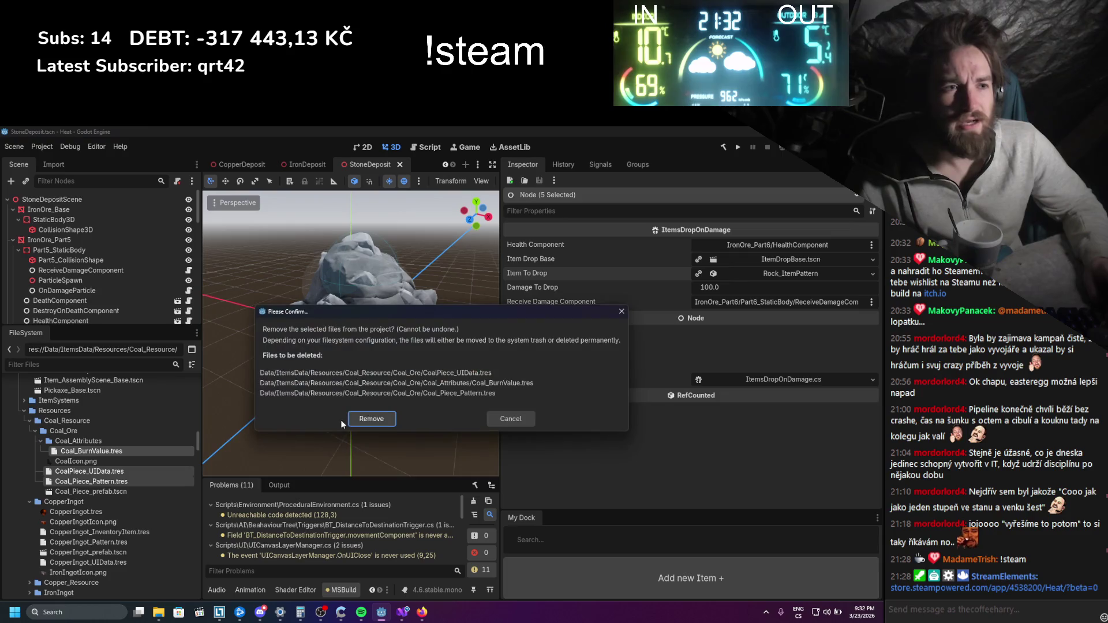
click(359, 418)
right_click(71, 441)
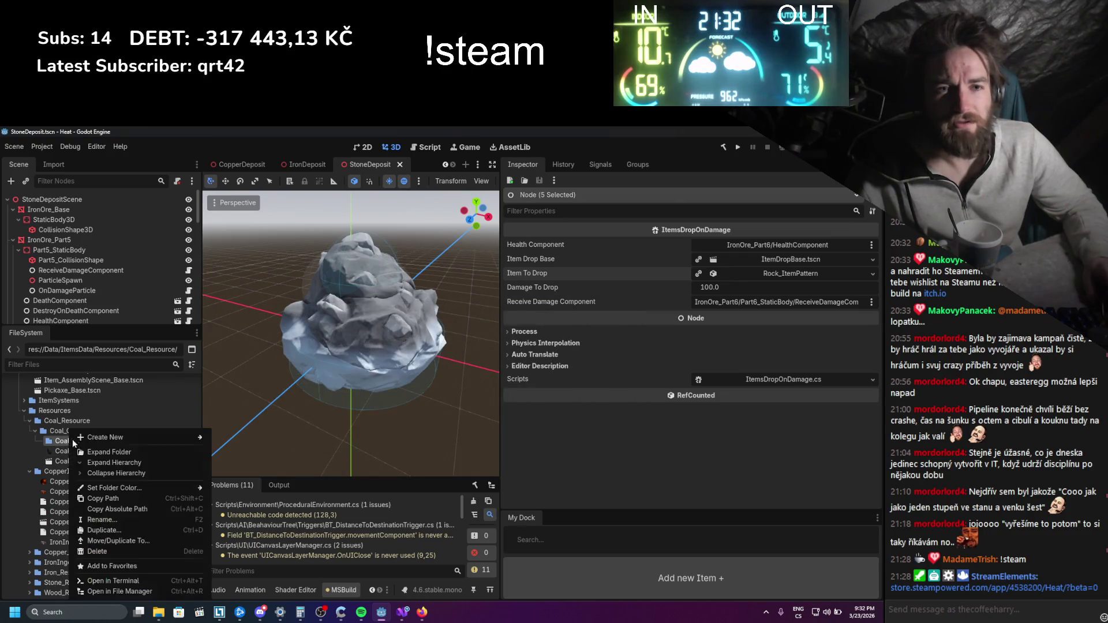
click(120, 552)
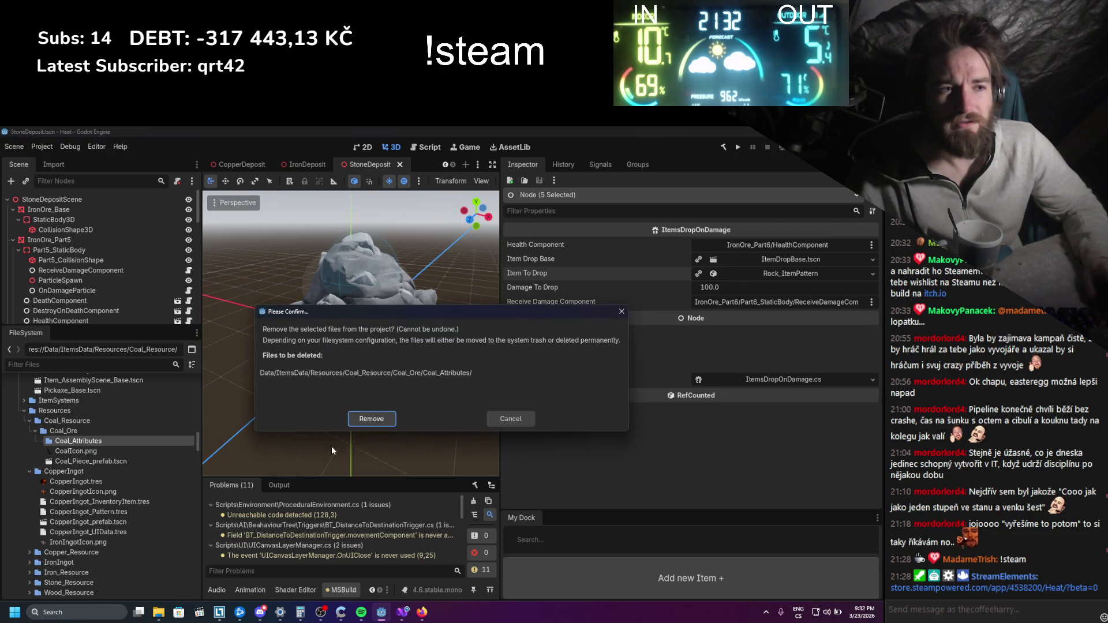
click(364, 419)
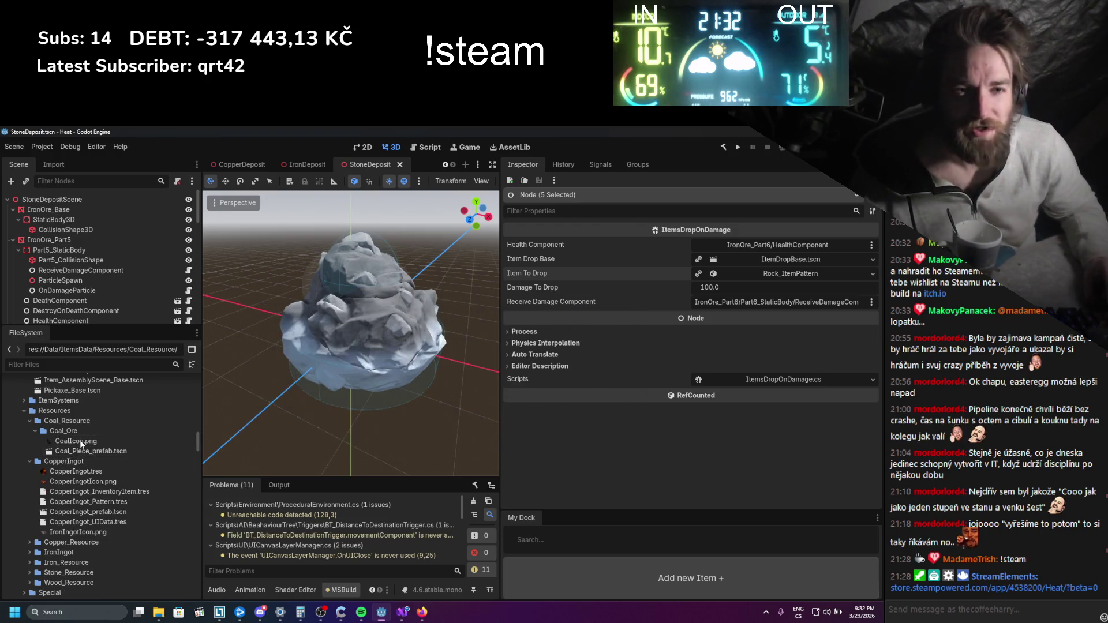
Delete CopperIngot_InventoryItem, CopperIngot_Pattern and CopperIngot_UIData .tres files
scroll(95, 491, down, 1)
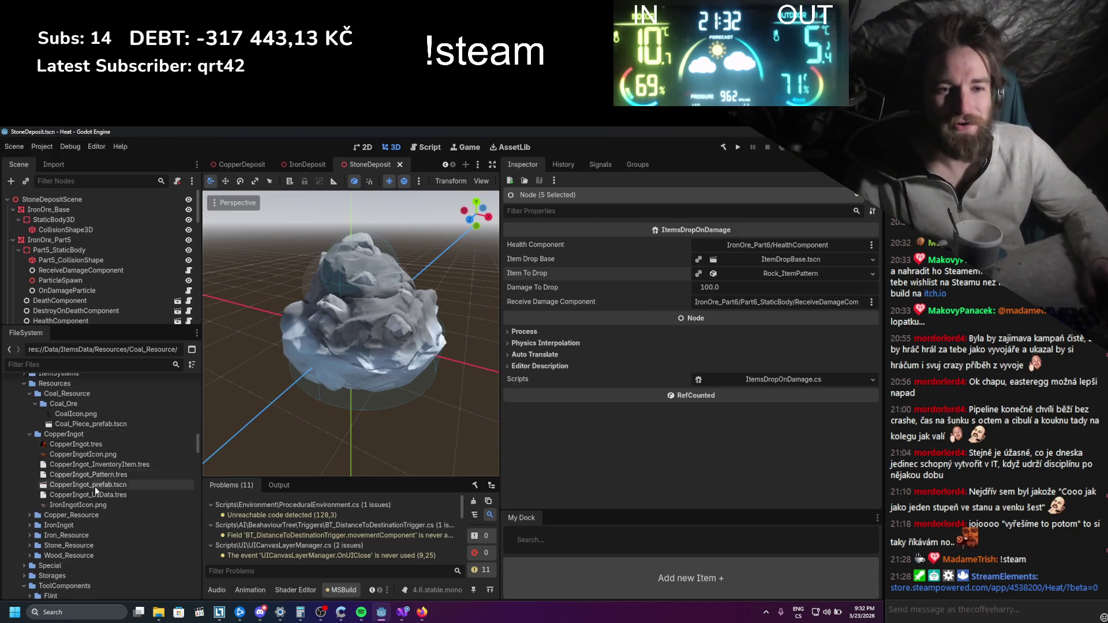
click(87, 464)
ctrl+click(86, 475)
ctrl+click(87, 495)
right_click(96, 495)
click(122, 513)
click(389, 425)
Open Copper_Resource > Copper_Ore and delete CopperOrePiece_UIData and CopperOre_Piece_Pattern
click(28, 433)
click(34, 405)
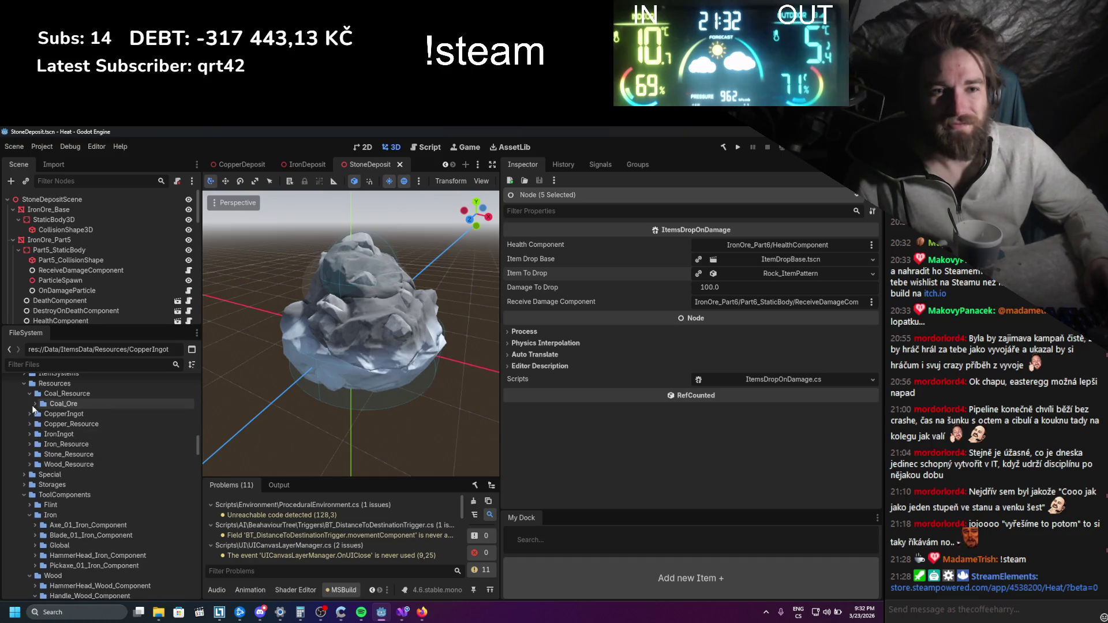
click(30, 393)
click(26, 412)
click(32, 423)
click(97, 468)
shift+click(93, 455)
right_click(92, 459)
click(116, 476)
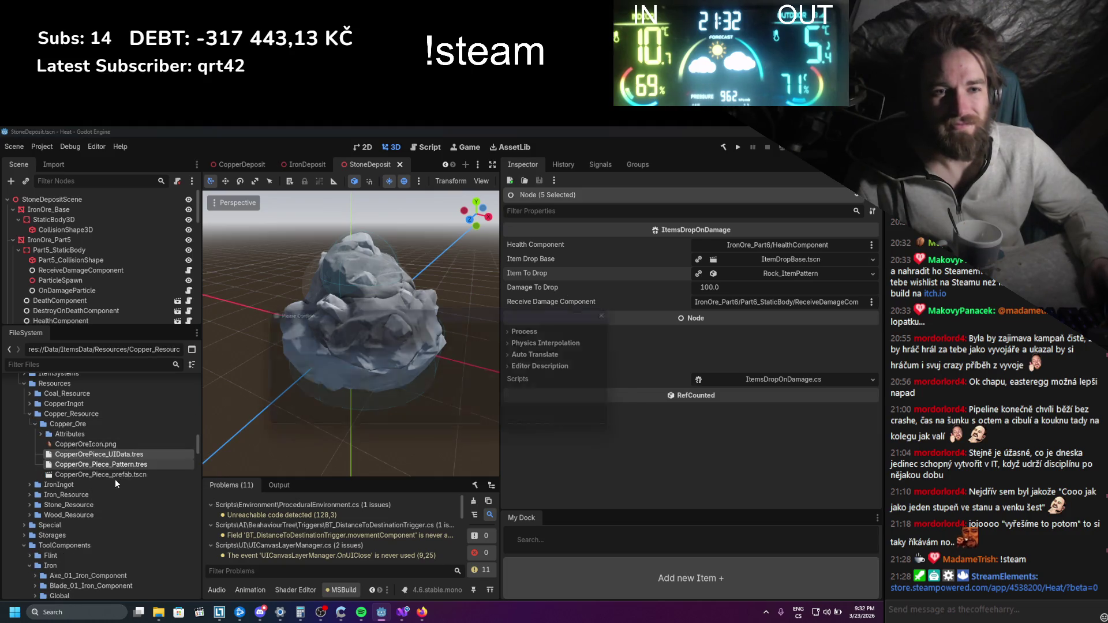
click(342, 424)
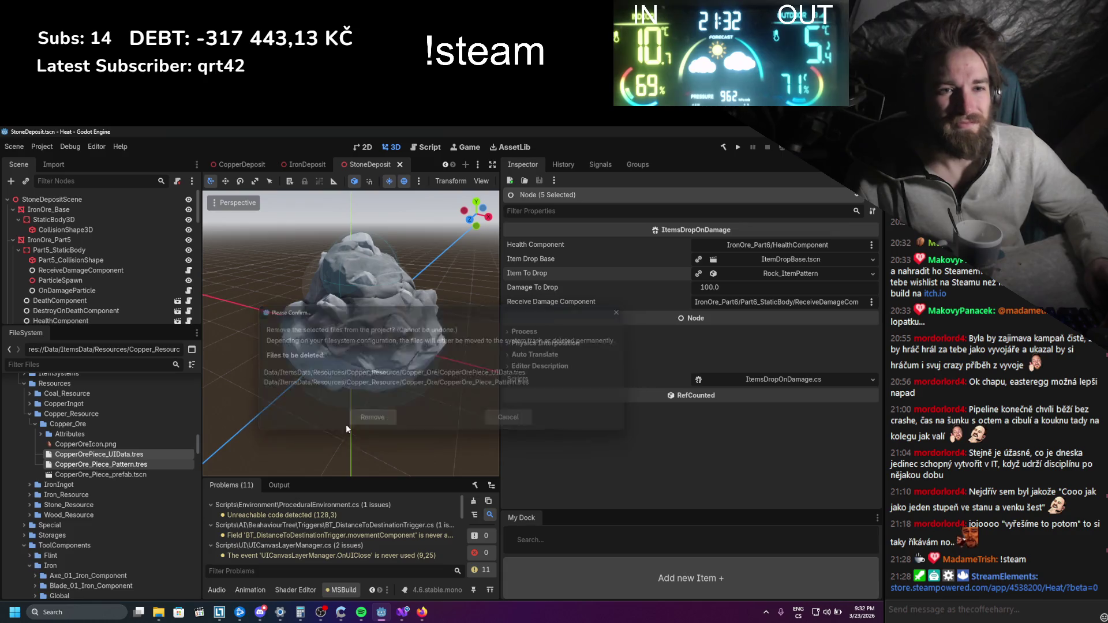
Open the IronIngot folder and delete IronIngot_Pattern.tres
click(29, 414)
click(30, 424)
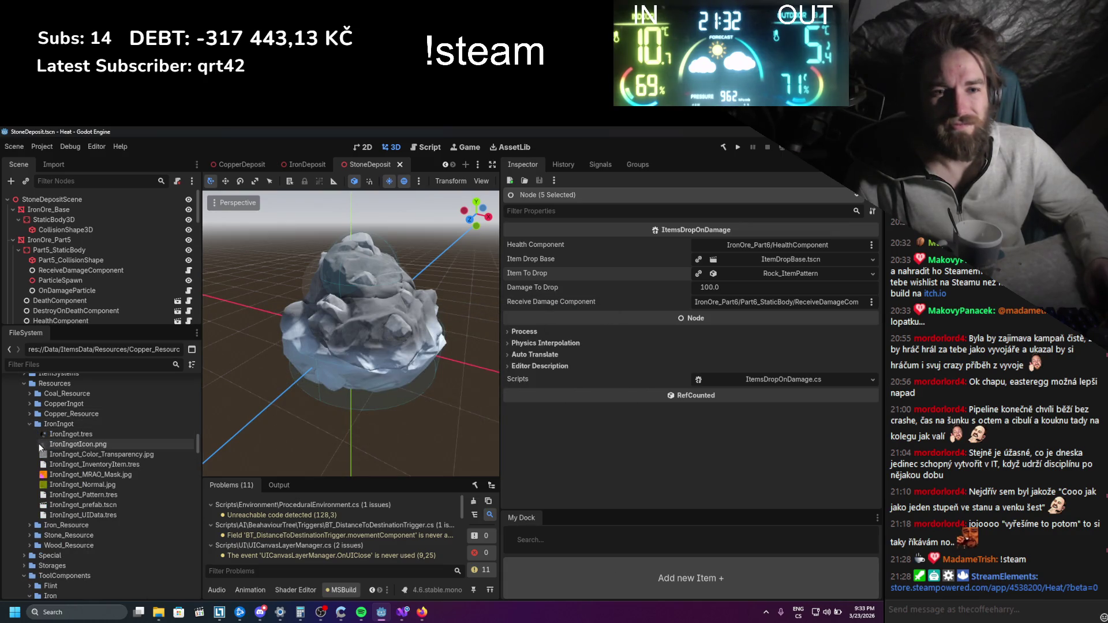
click(60, 497)
right_click(61, 496)
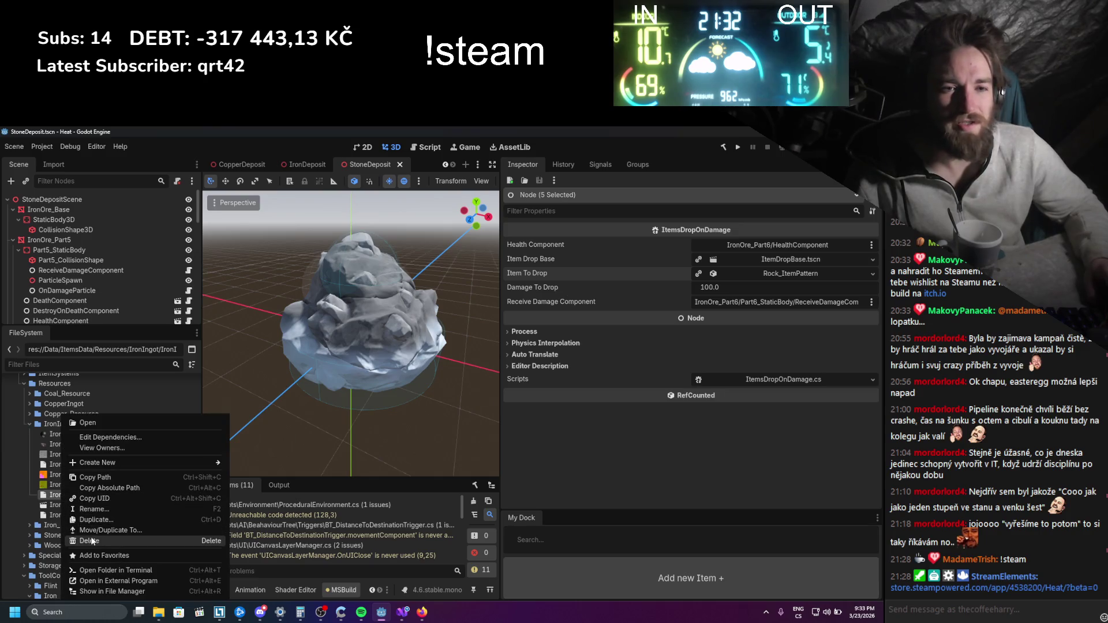
click(53, 494)
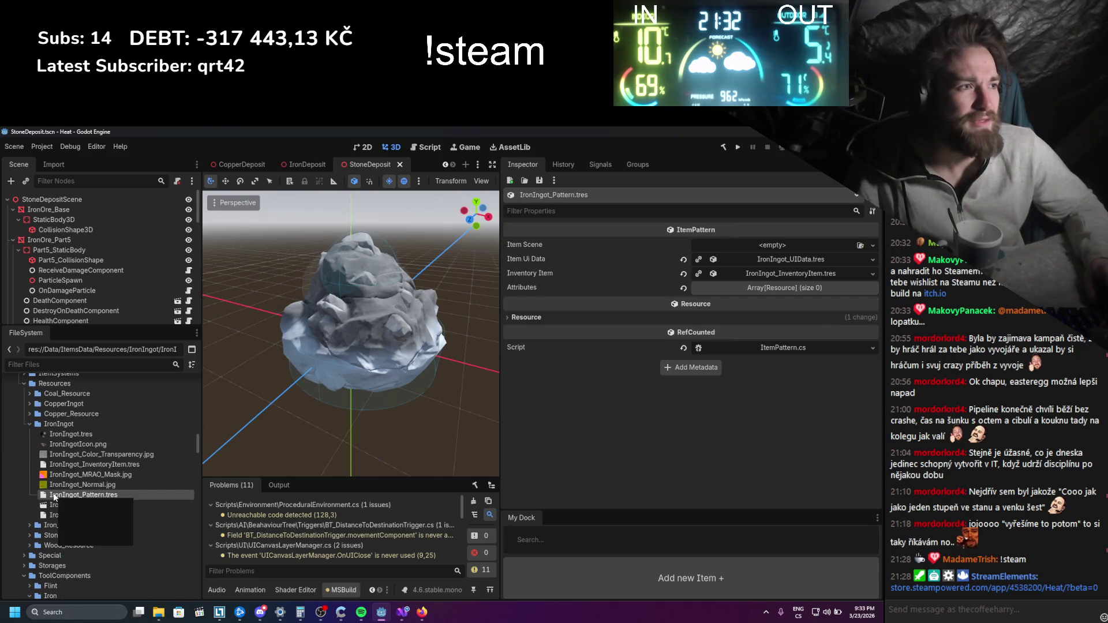
right_click(53, 495)
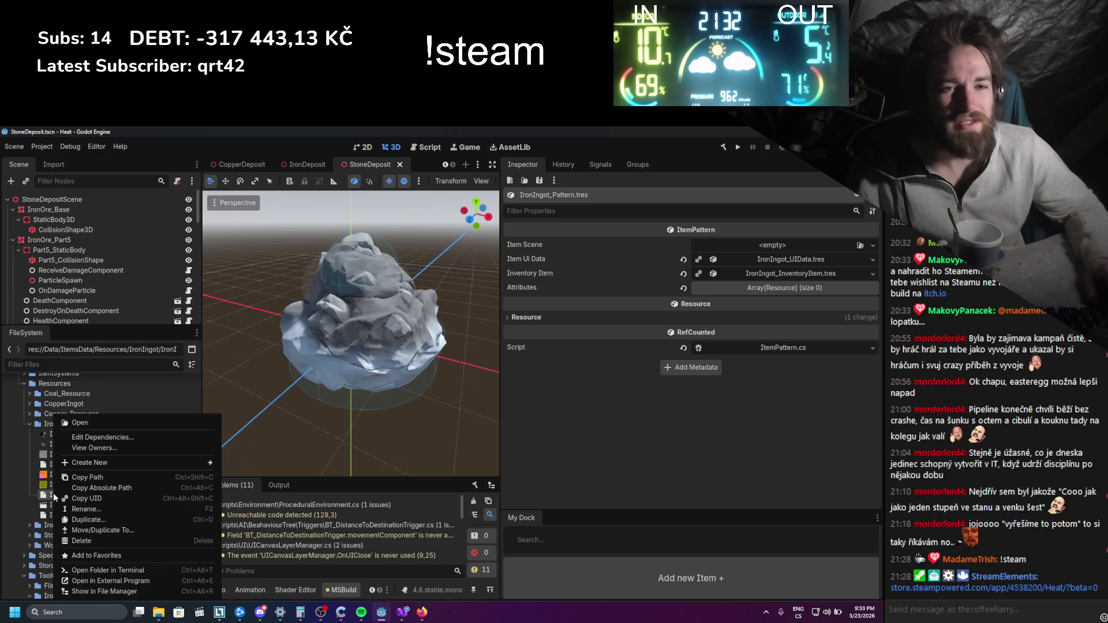
click(87, 541)
click(355, 417)
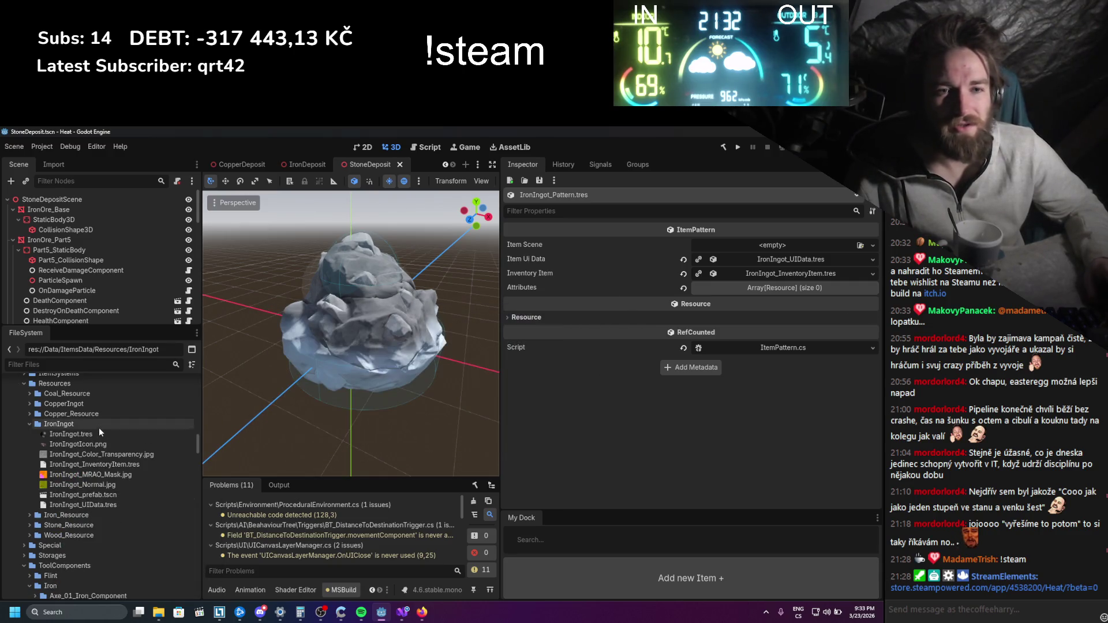
Delete IronIngot_InventoryItem.tres and IronIngot_UIData.tres
right_click(77, 464)
click(155, 540)
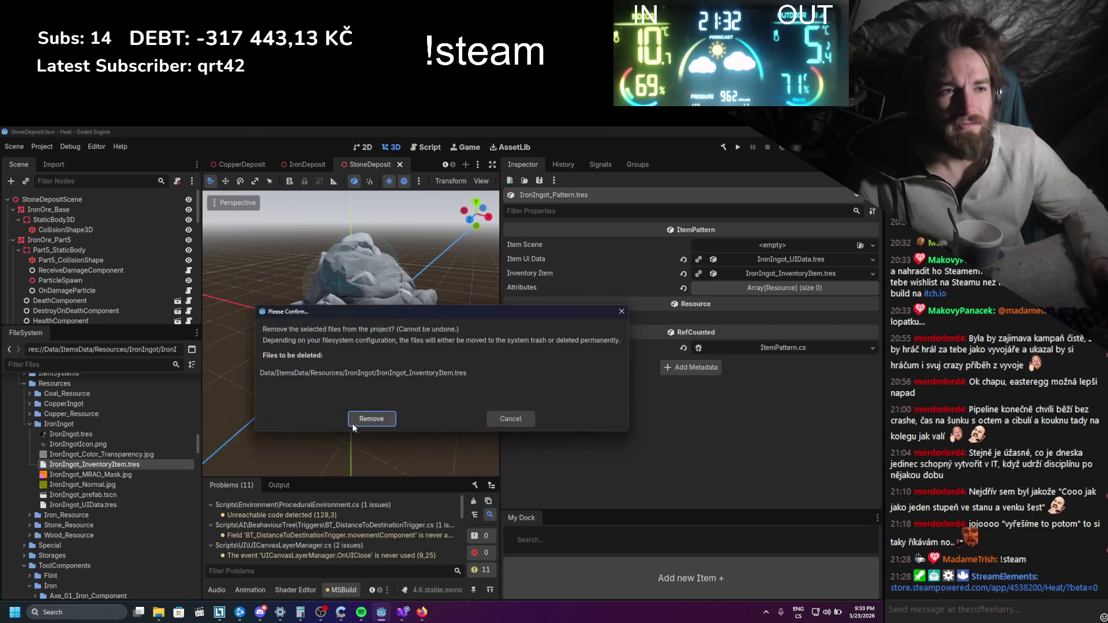
click(362, 420)
right_click(93, 494)
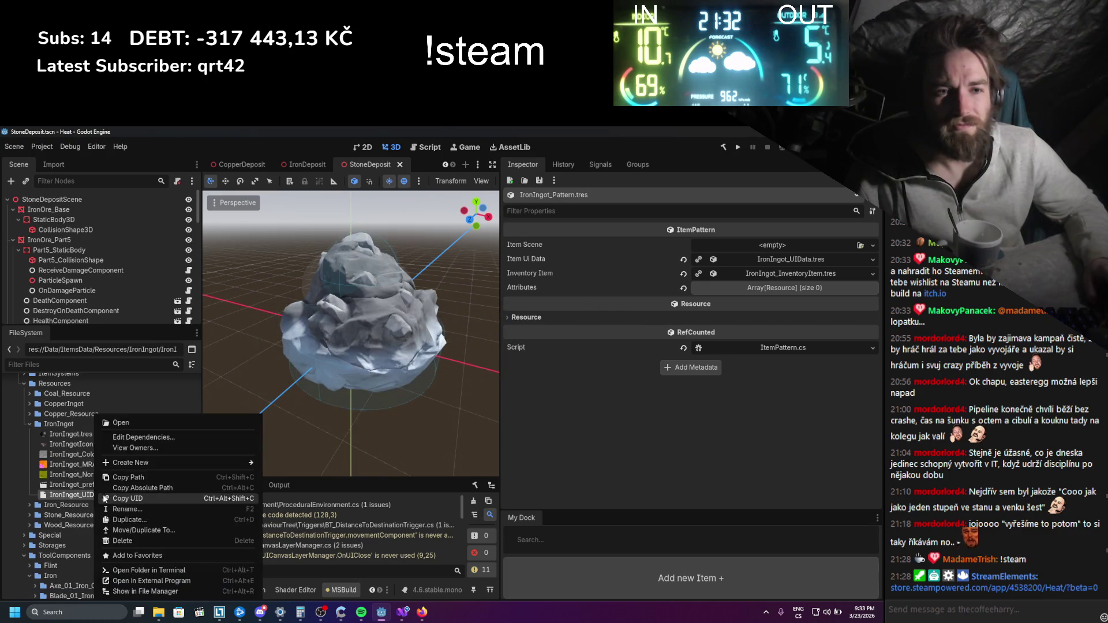
click(130, 541)
click(364, 420)
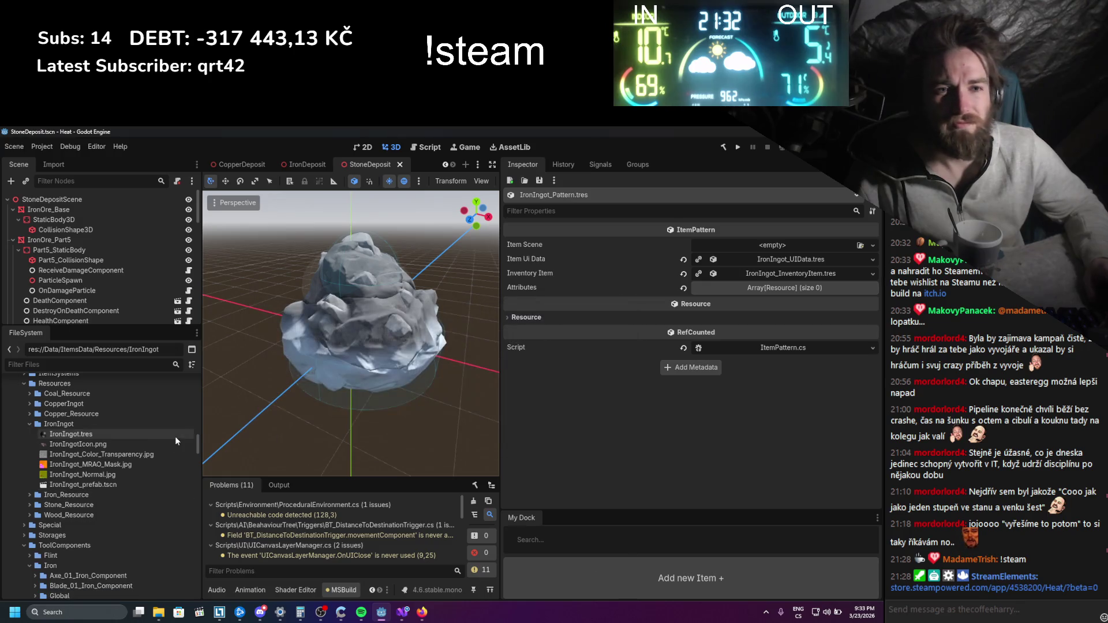
Collapse IronIngot and expand Iron_Resource > Iron_Ore
click(30, 424)
click(29, 434)
click(36, 444)
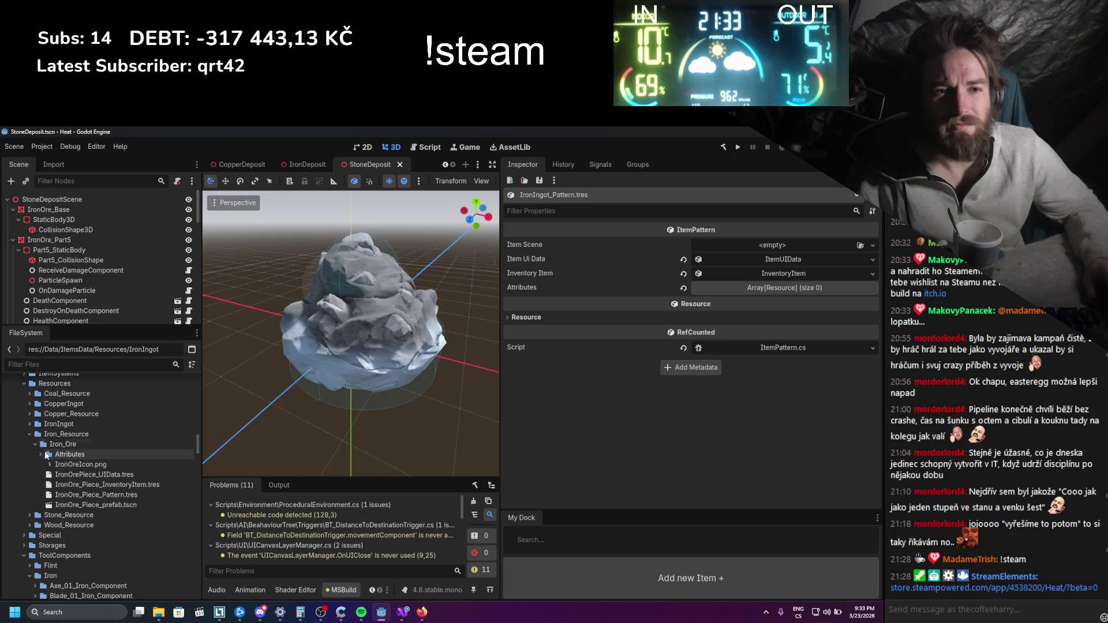
Start deleting the three IronOre data files, then cancel
click(73, 494)
shift+click(75, 474)
right_click(74, 476)
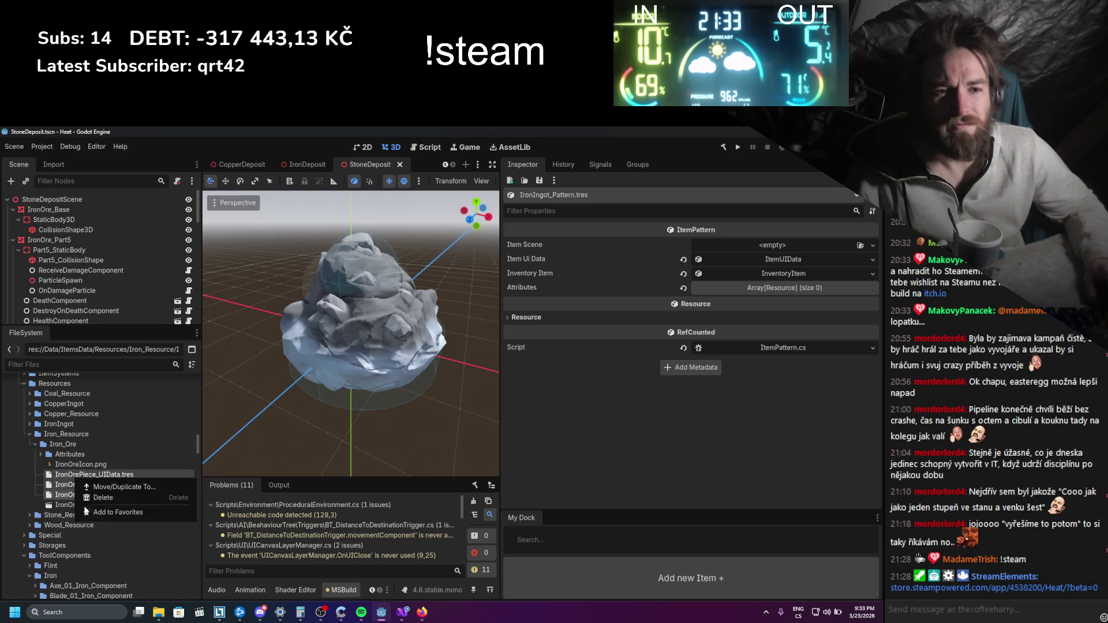
click(91, 497)
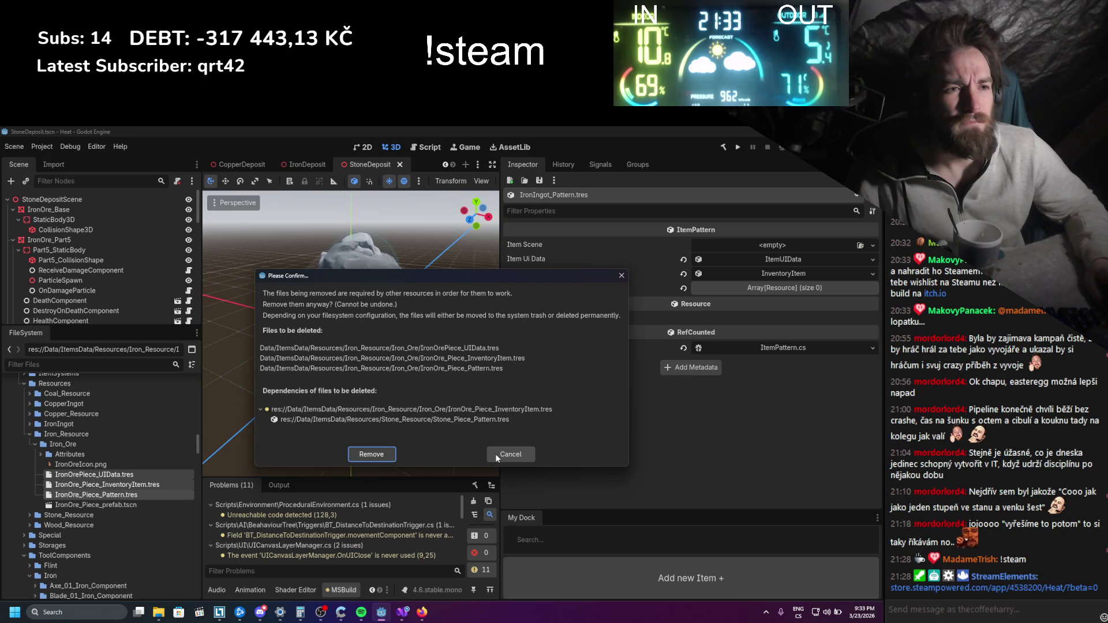
click(495, 454)
Remove StonePiece_UIData.tres and Stone_Piece_Pattern.tres after reviewing their dependencies
click(30, 514)
scroll(32, 514, down, 1)
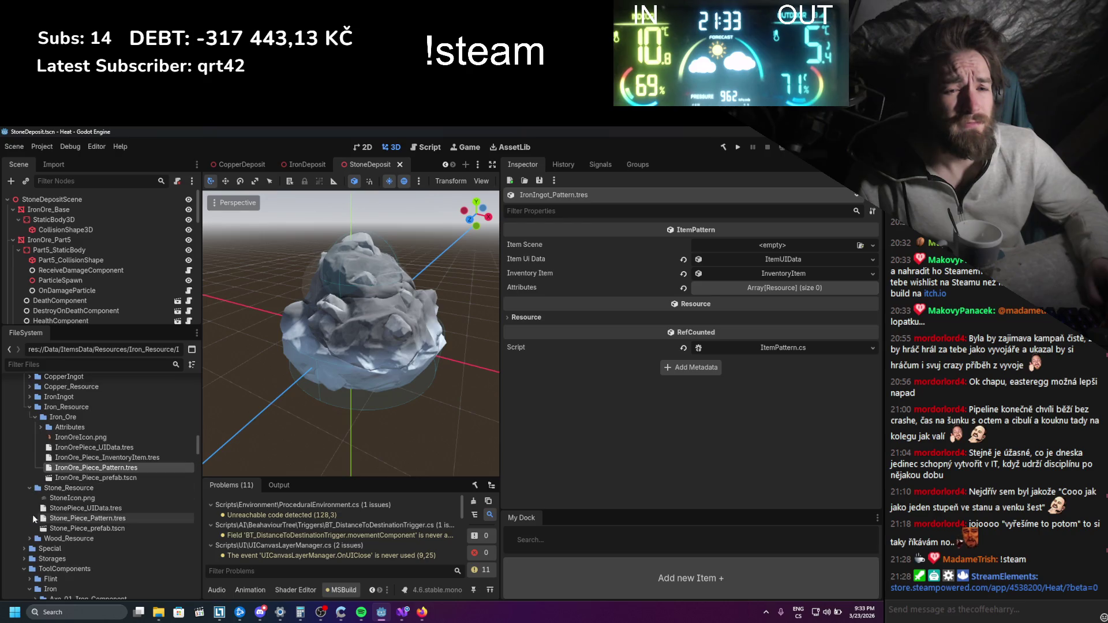
click(86, 519)
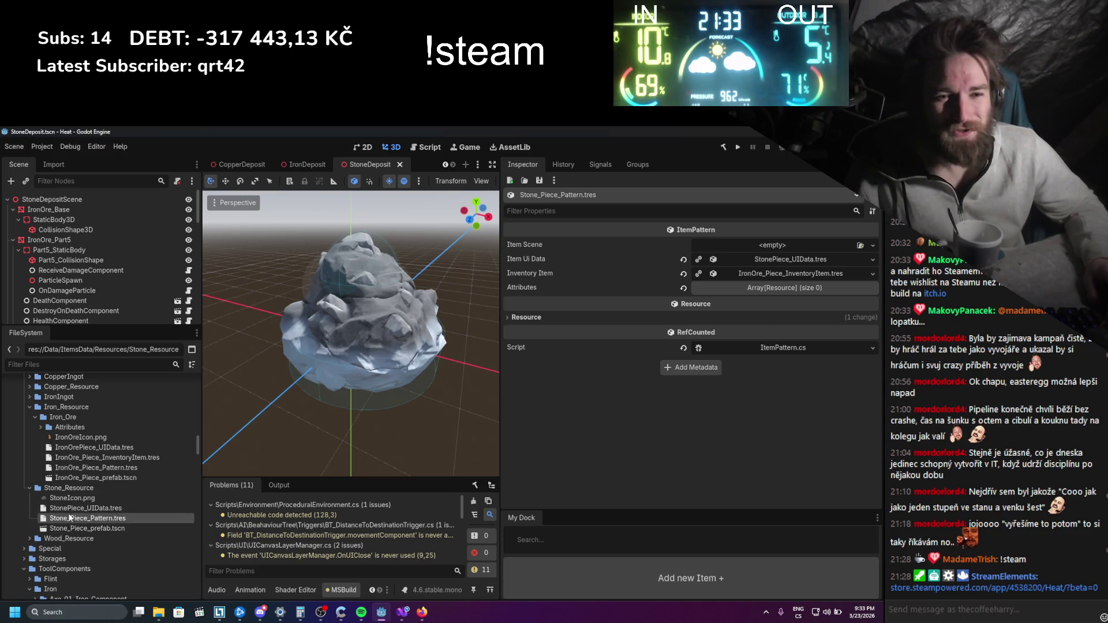
click(86, 529)
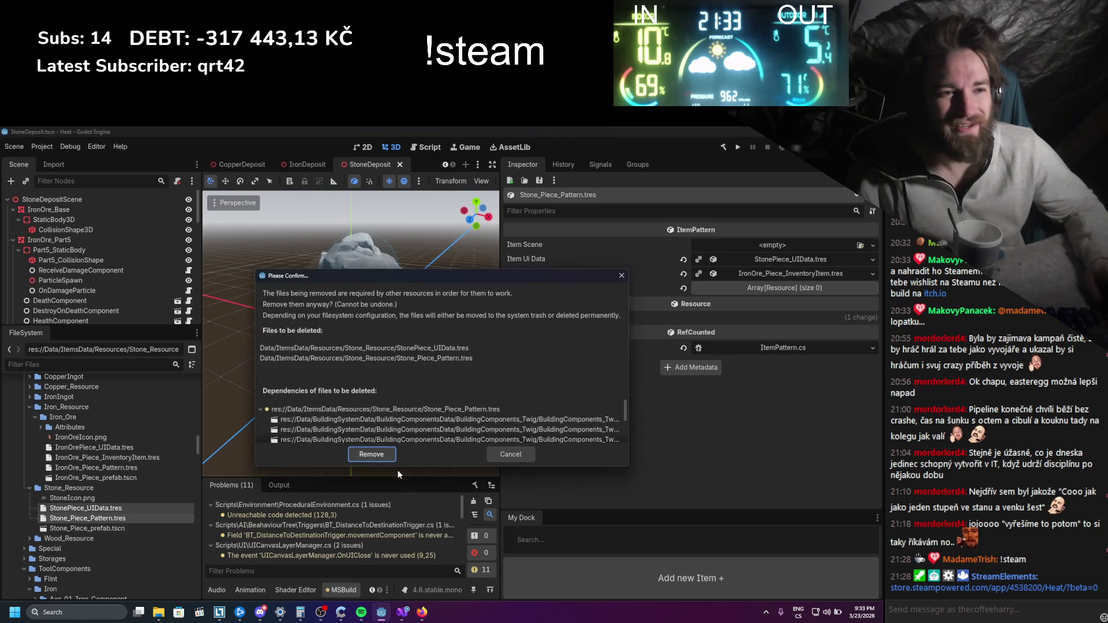
scroll(463, 432, down, 3)
scroll(463, 432, down, 1)
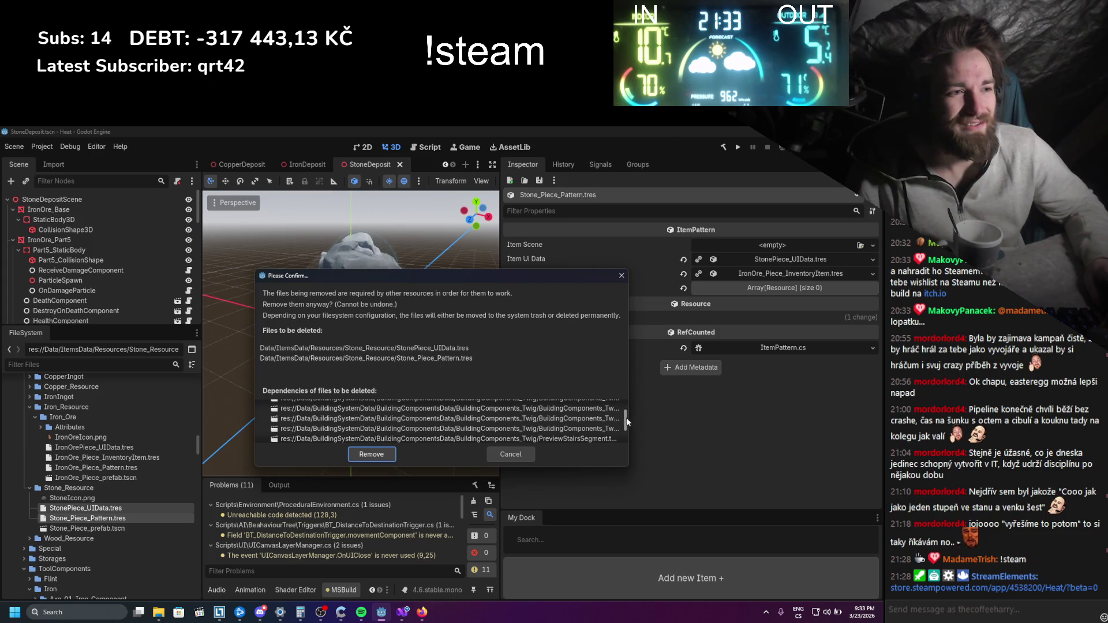
drag(632, 385, 862, 397)
scroll(725, 427, up, 4)
scroll(725, 428, down, 5)
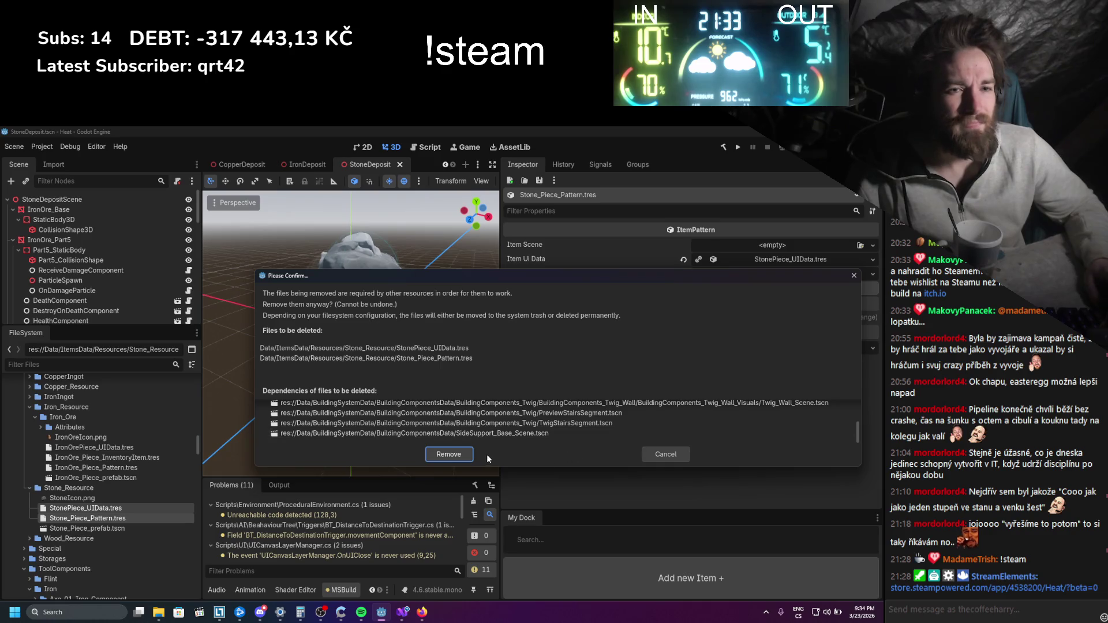
click(468, 457)
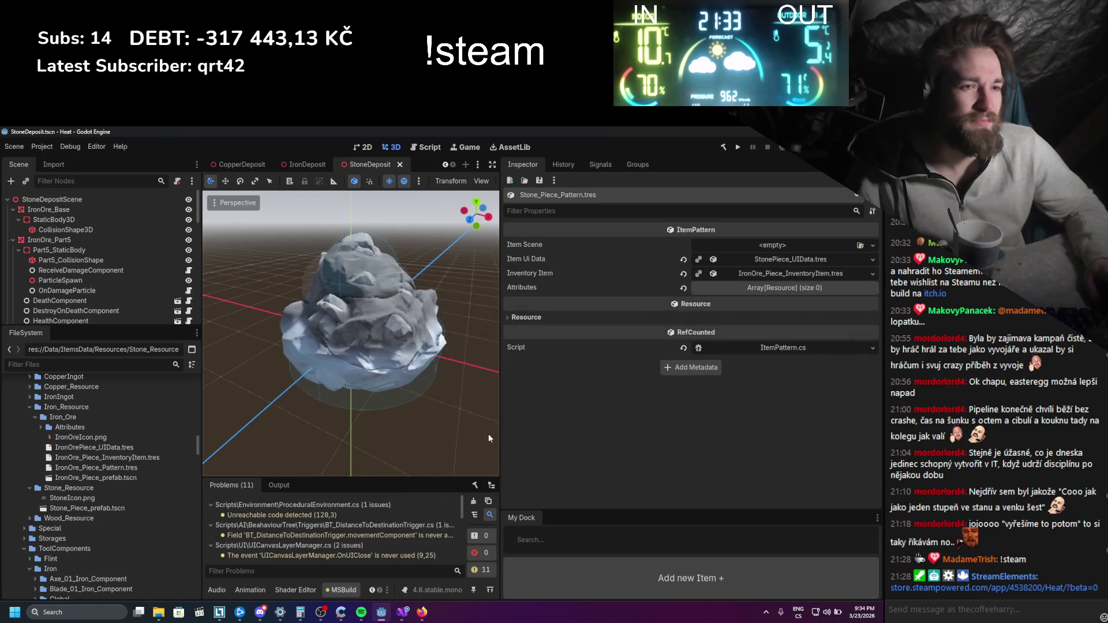
Delete the three IronOre pattern, inventory and UI data files
click(97, 466)
shift+click(95, 448)
right_click(92, 449)
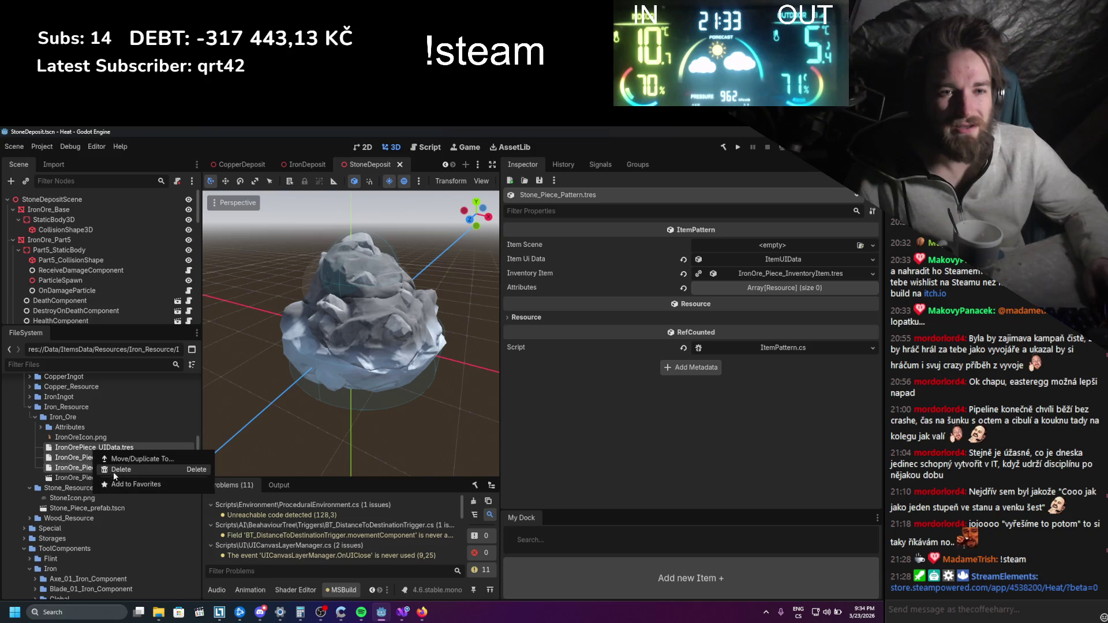
click(113, 472)
click(371, 418)
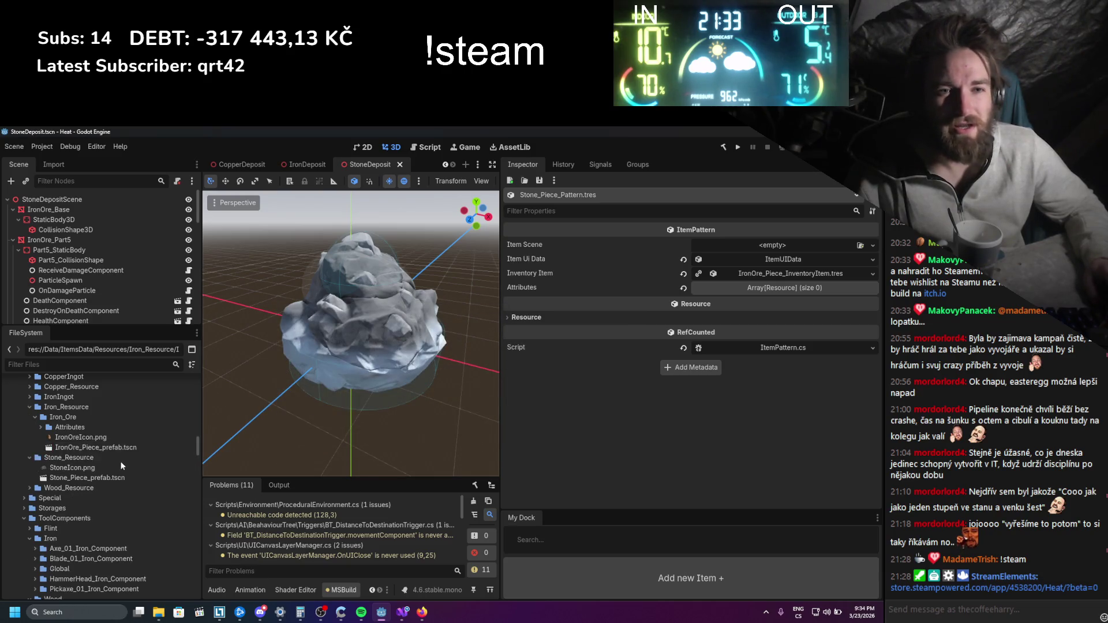
Delete the Attributes folder under Iron_Ore
click(40, 427)
right_click(41, 426)
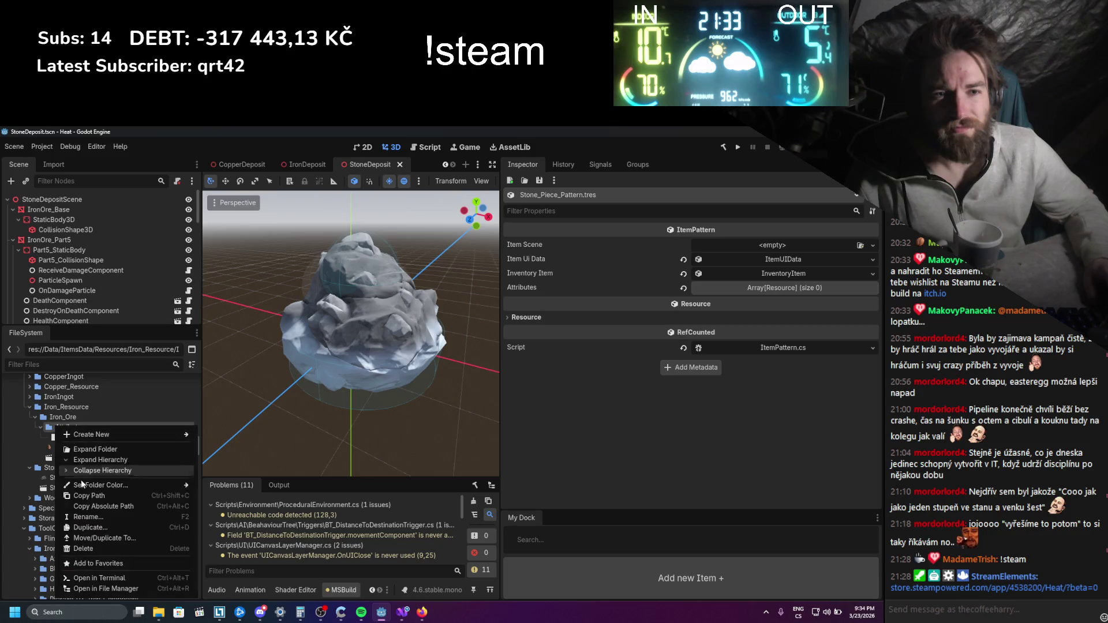
click(116, 538)
click(381, 419)
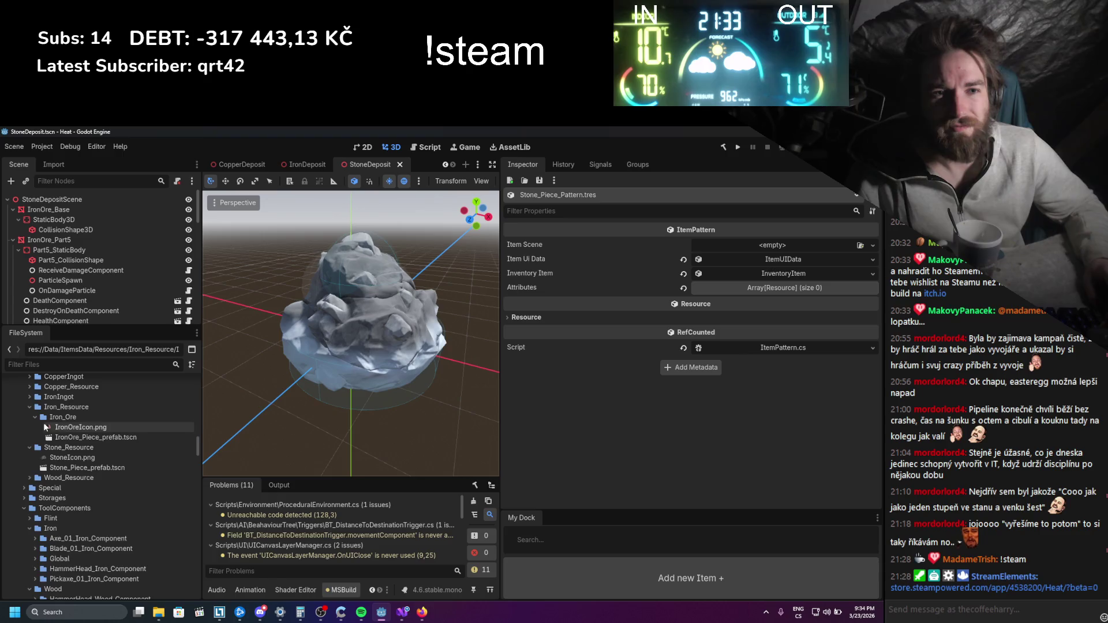
Move the Iron_Ore folder directly into Resources
scroll(74, 439, up, 1)
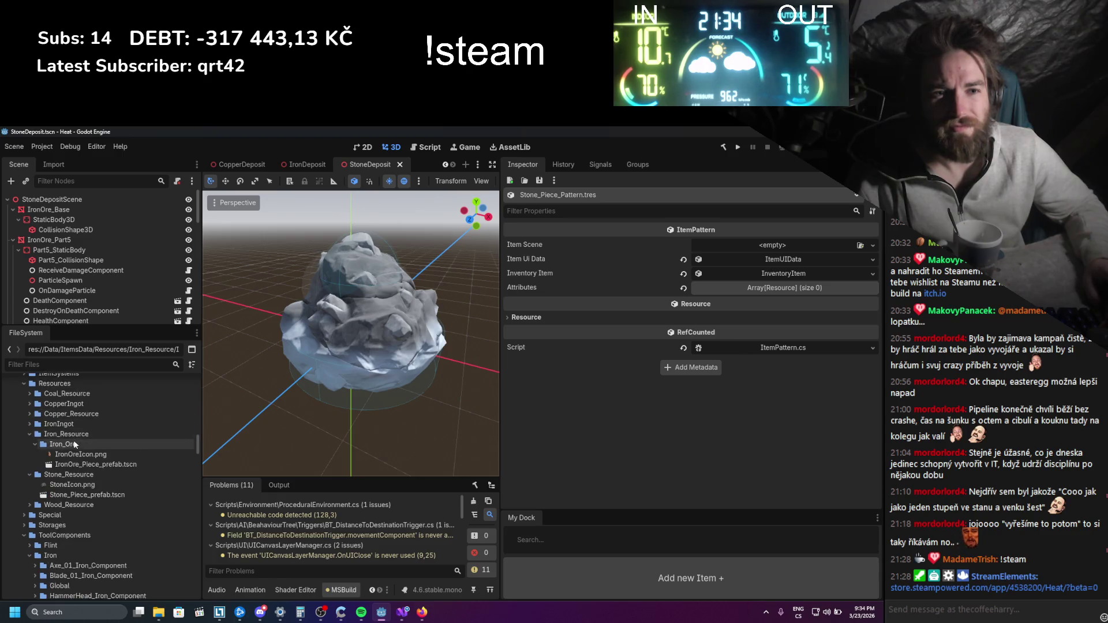
click(61, 445)
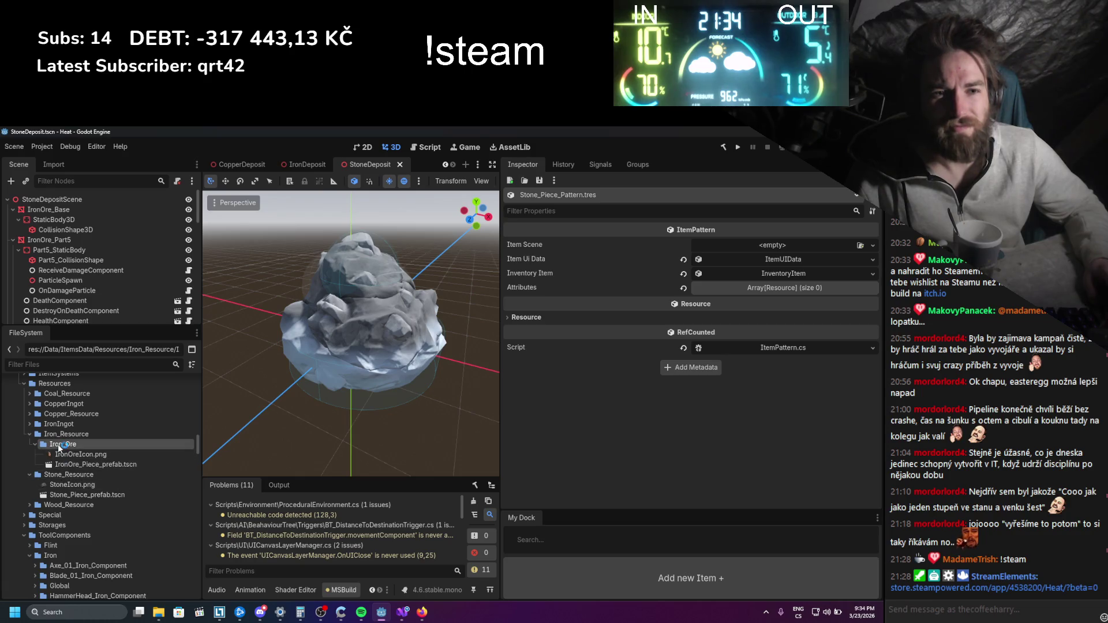
drag(53, 445, 57, 428)
click(383, 389)
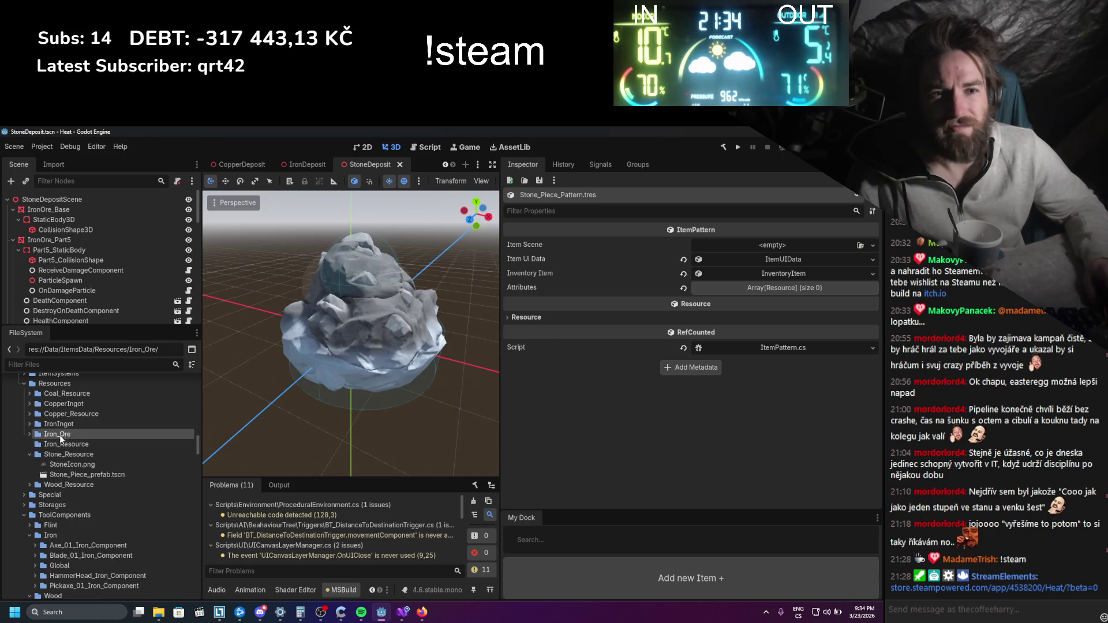
Delete the empty Iron_Resource folder
right_click(57, 443)
click(95, 552)
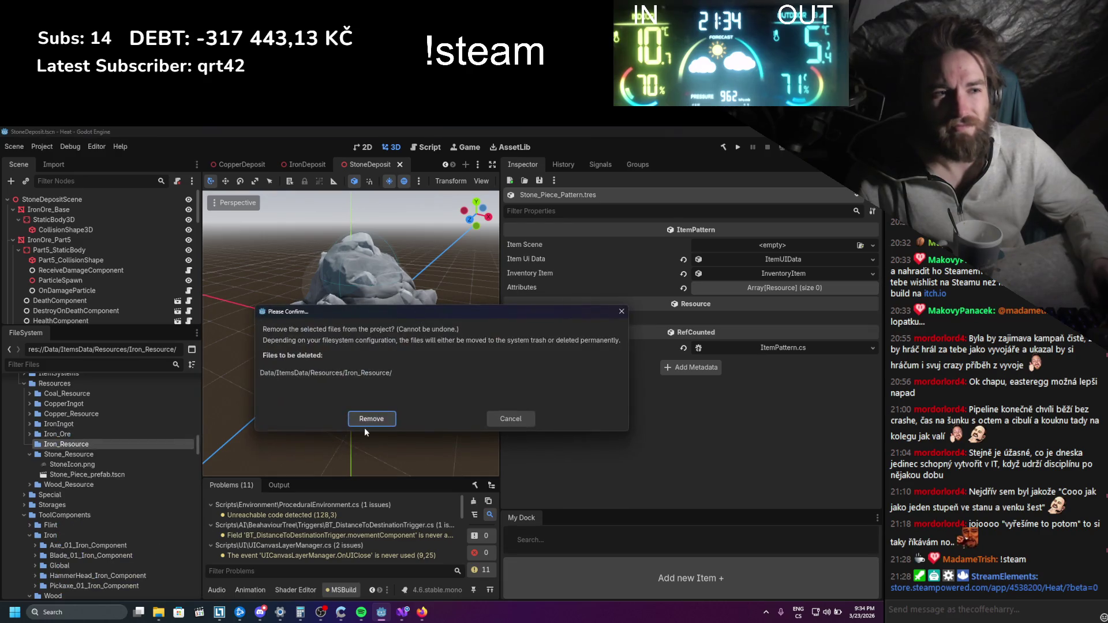
click(366, 421)
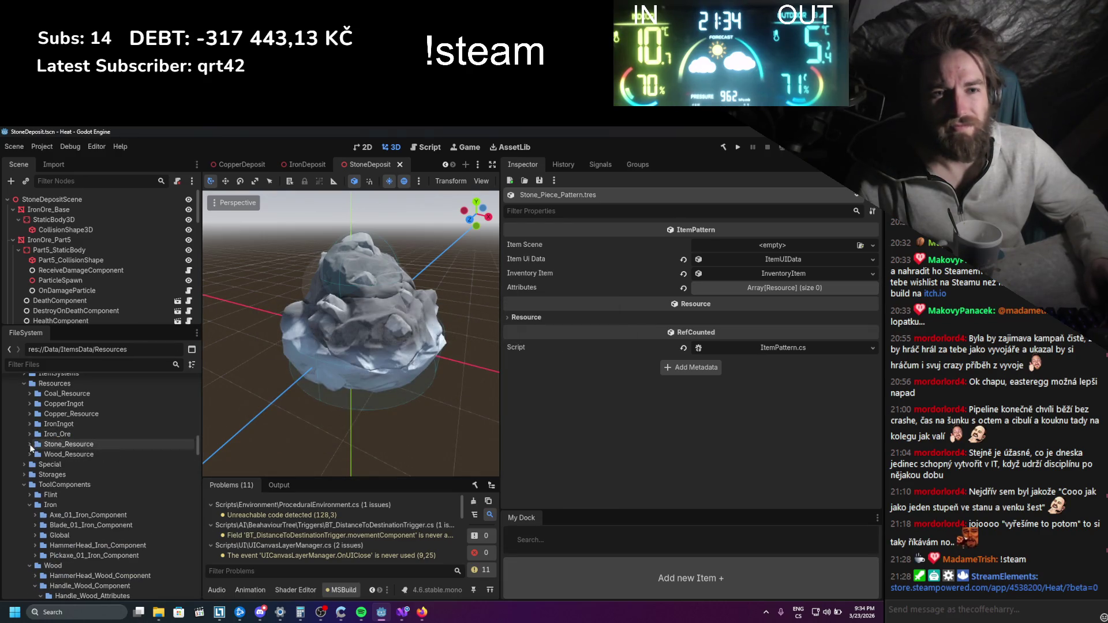
Delete Copper_Ore's Attributes folder
click(29, 424)
click(29, 425)
click(29, 414)
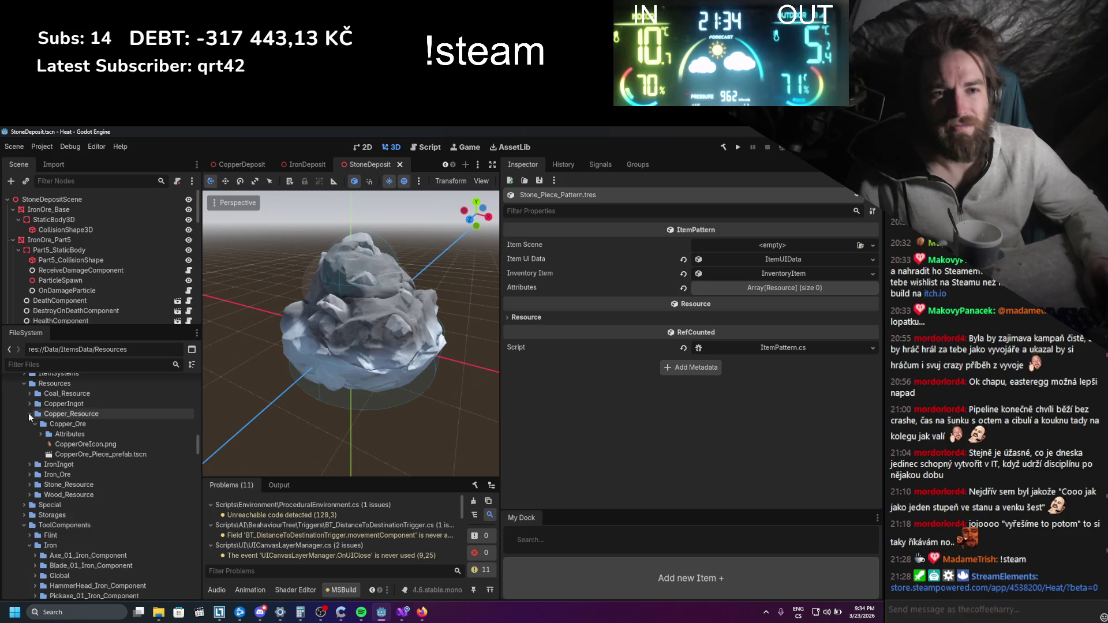
right_click(58, 434)
click(99, 550)
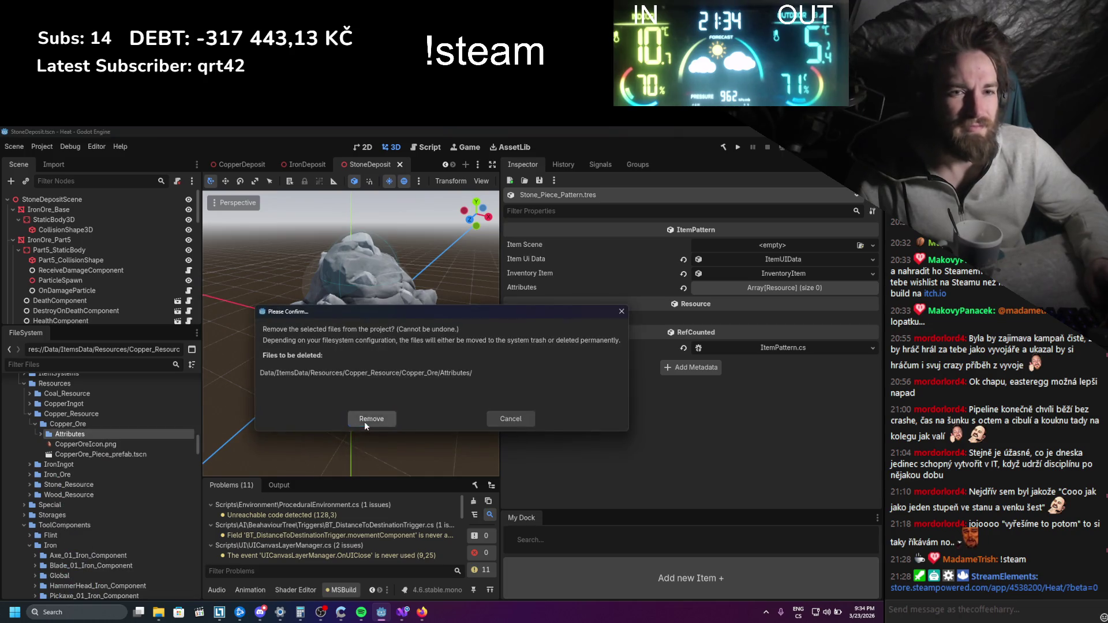
click(366, 421)
Move the Coal_Ore folder directly into Resources
click(35, 424)
click(29, 414)
click(30, 404)
click(30, 404)
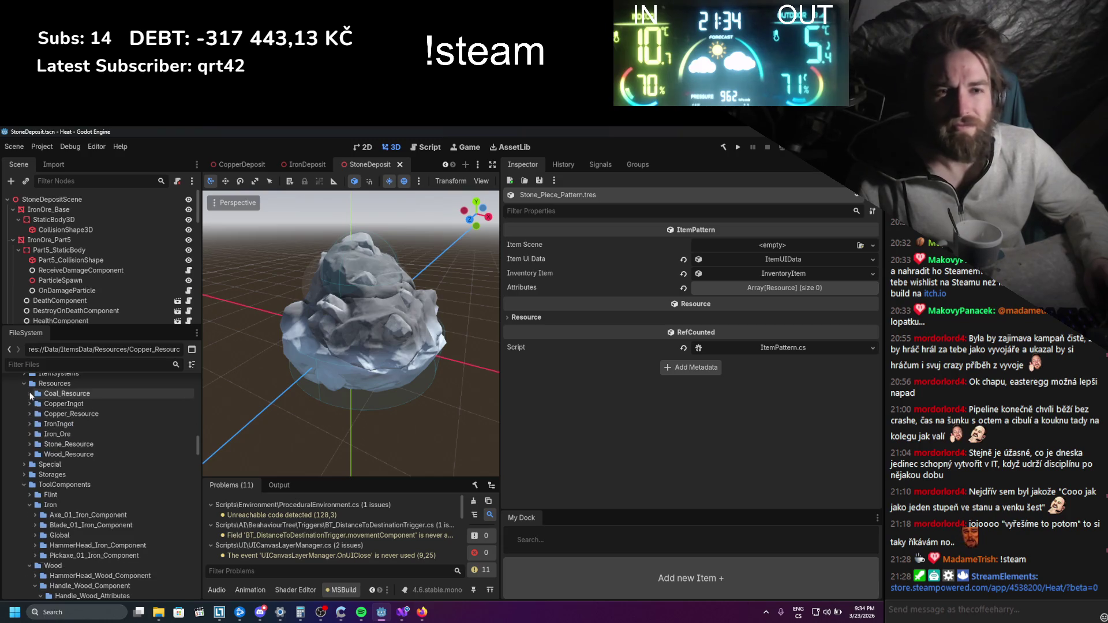
click(29, 392)
mouse_move(58, 404)
mouse_down()
mouse_move(66, 393)
mouse_move(78, 418)
mouse_up()
key(Return)
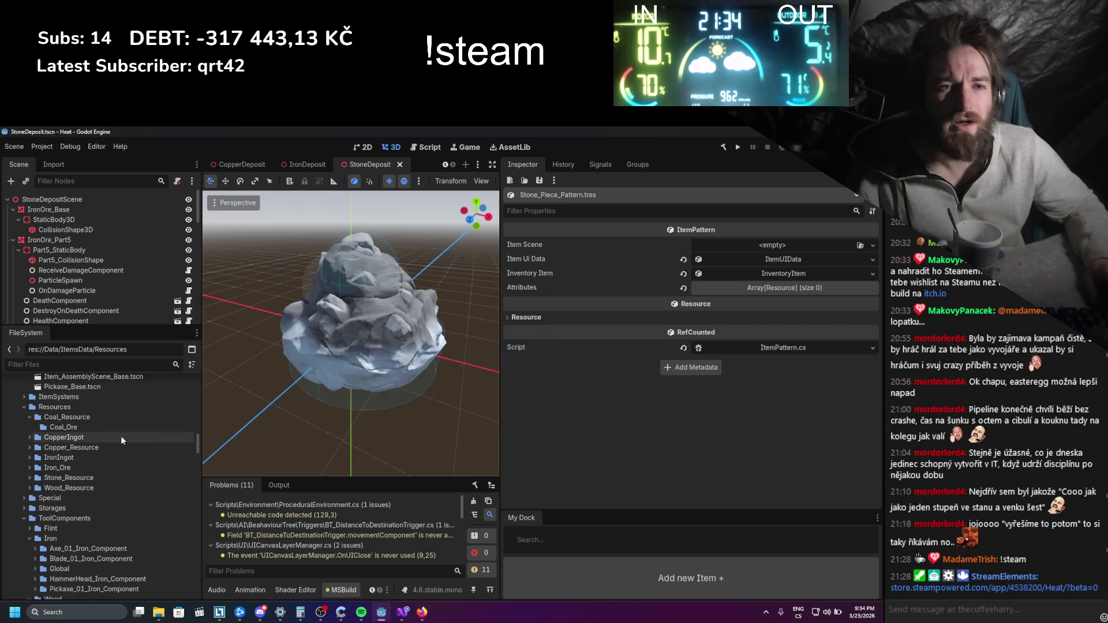
Delete the emptied Coal_Resource folder
right_click(56, 426)
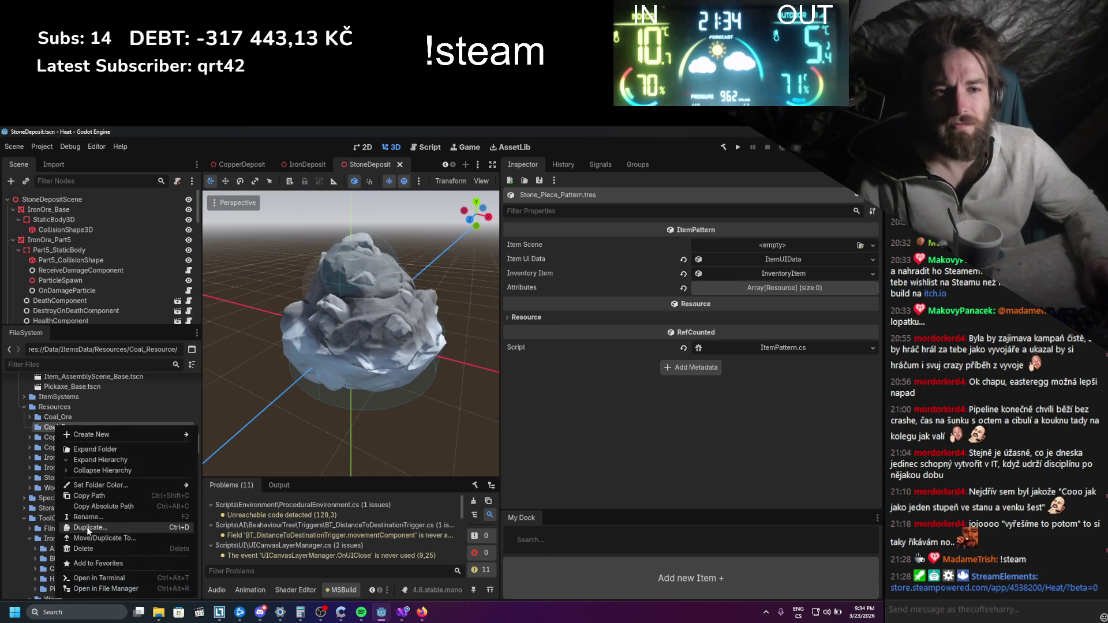
click(87, 549)
click(374, 419)
Move the Copper_Ore folder directly into Resources
click(29, 427)
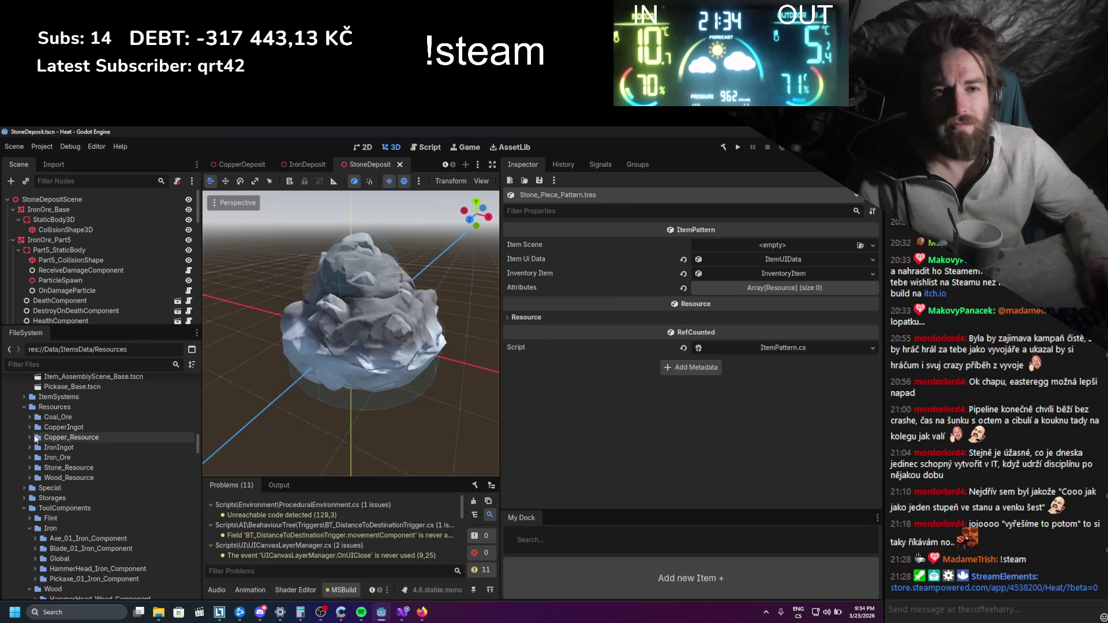
click(27, 427)
click(28, 436)
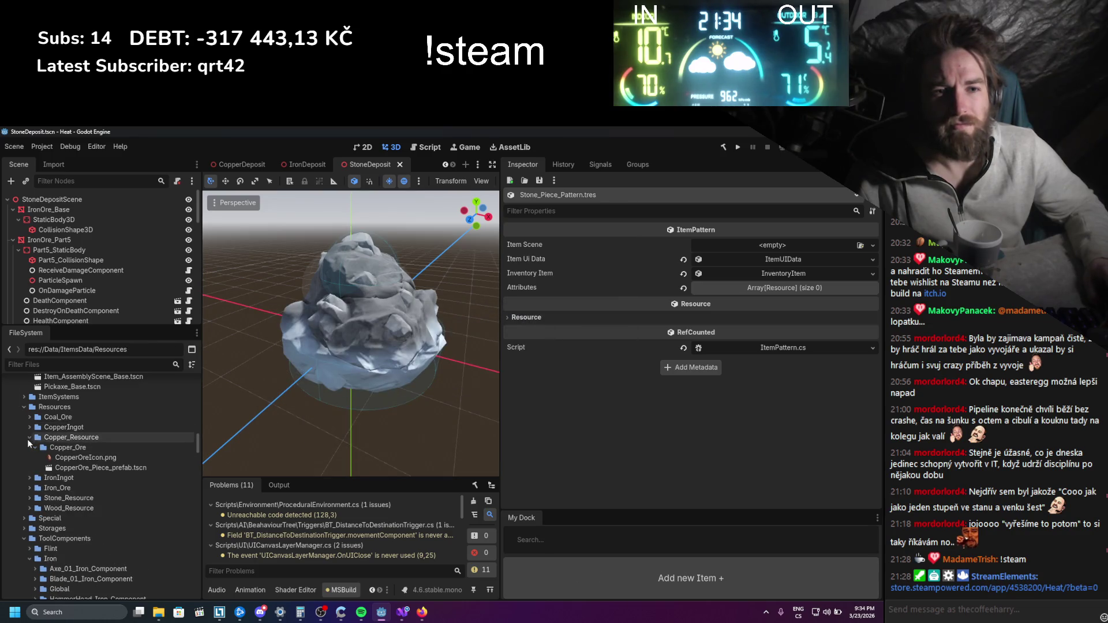
click(58, 447)
drag(58, 438, 74, 435)
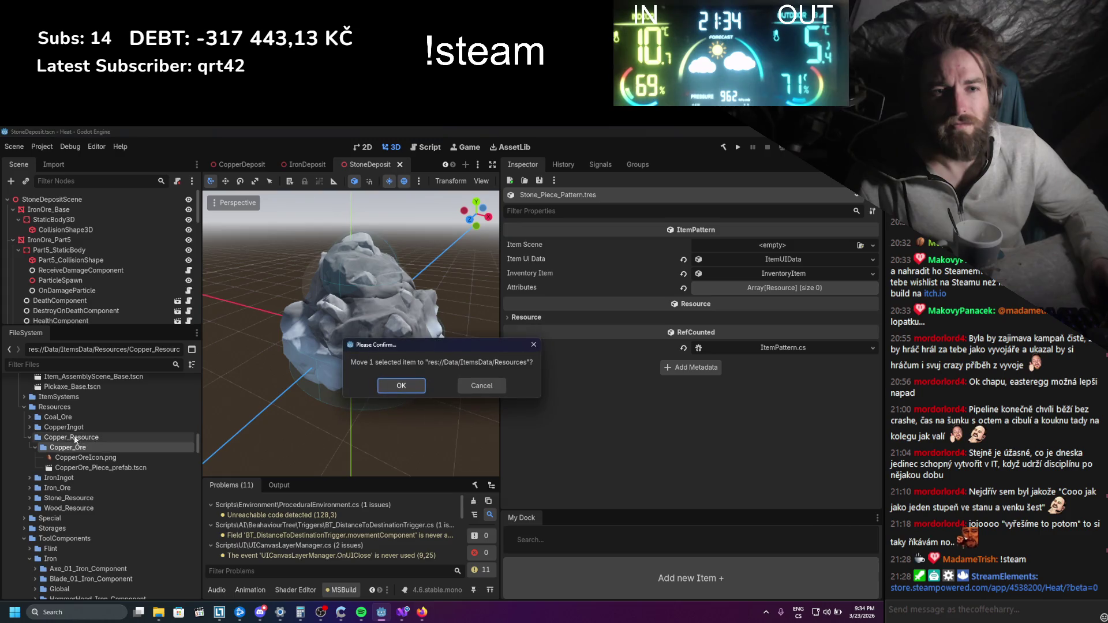
click(391, 386)
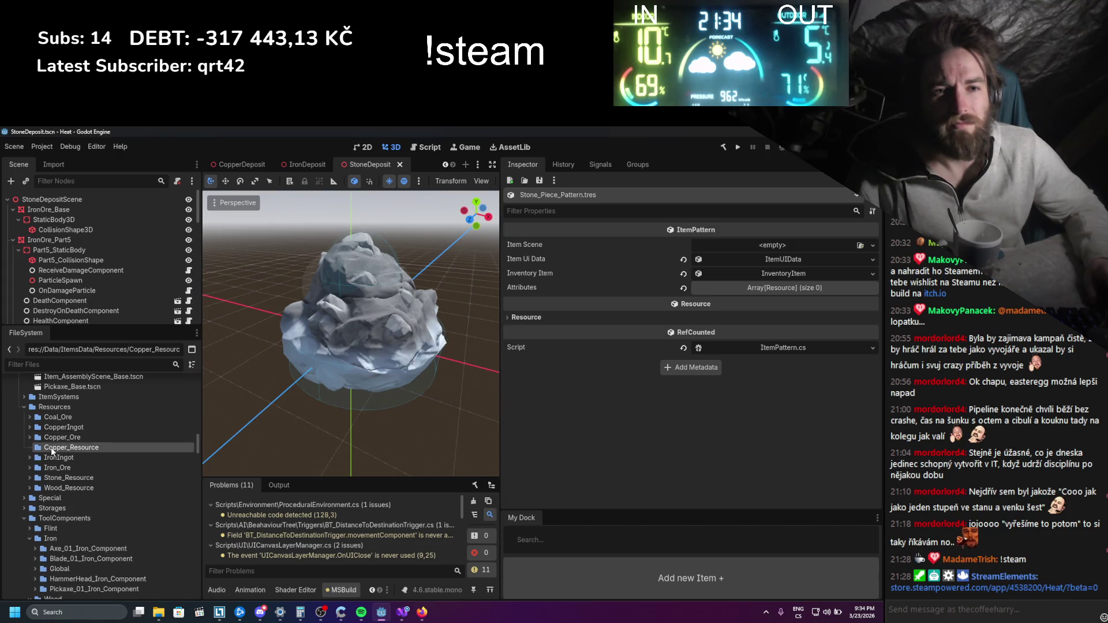
Delete the emptied Copper_Resource folder
right_click(51, 447)
key(Delete)
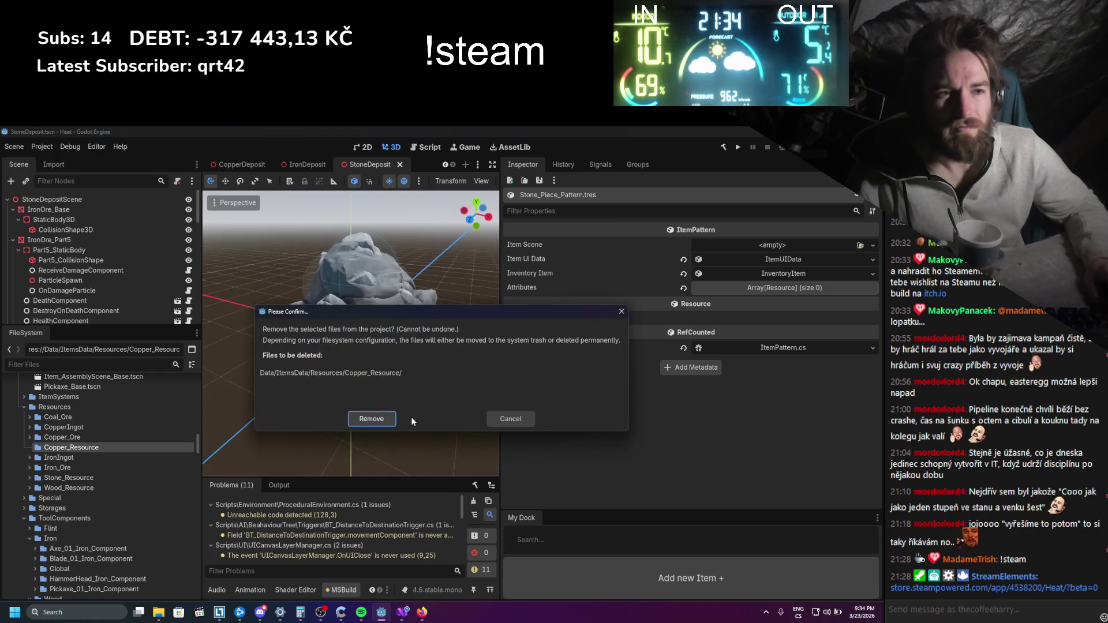
click(383, 420)
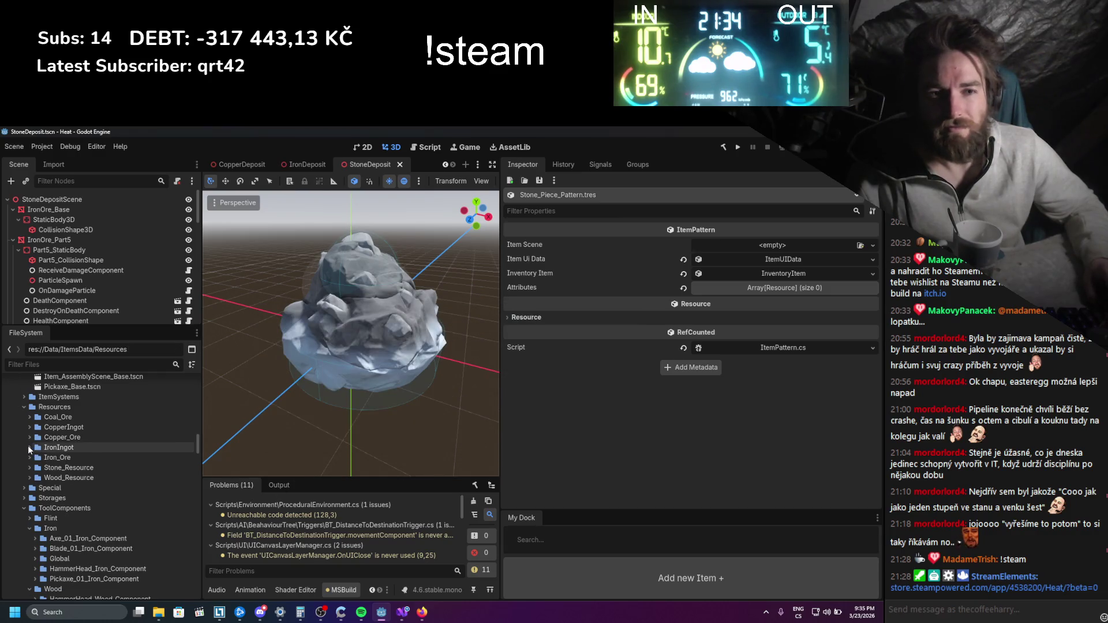
click(30, 477)
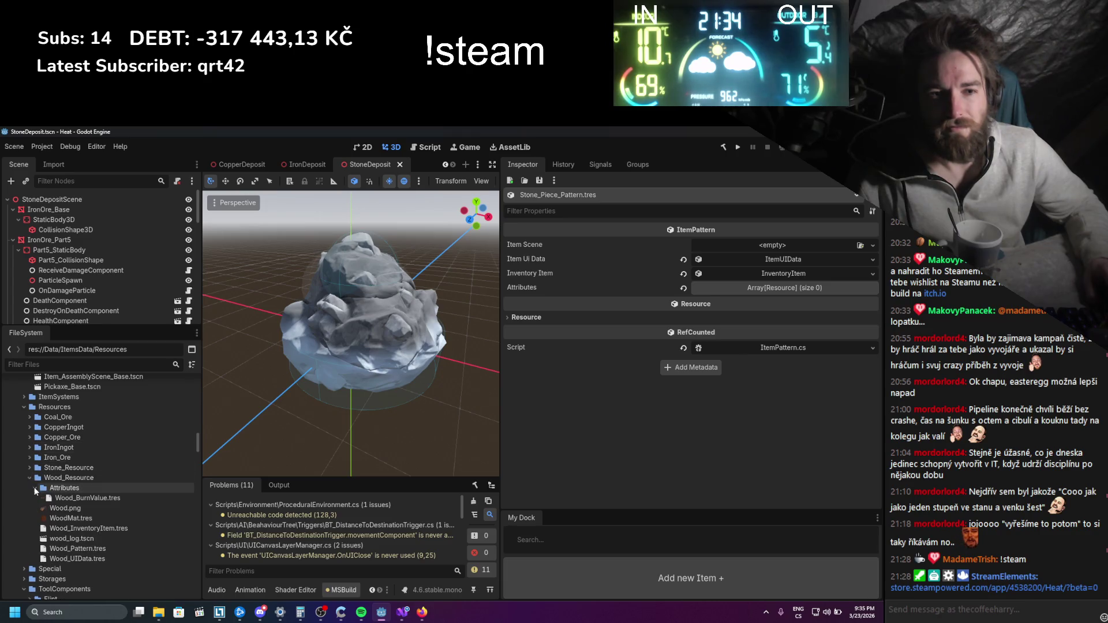
Try deleting Wood's Attributes folder, then cancel because other files depend on it
right_click(35, 486)
click(78, 552)
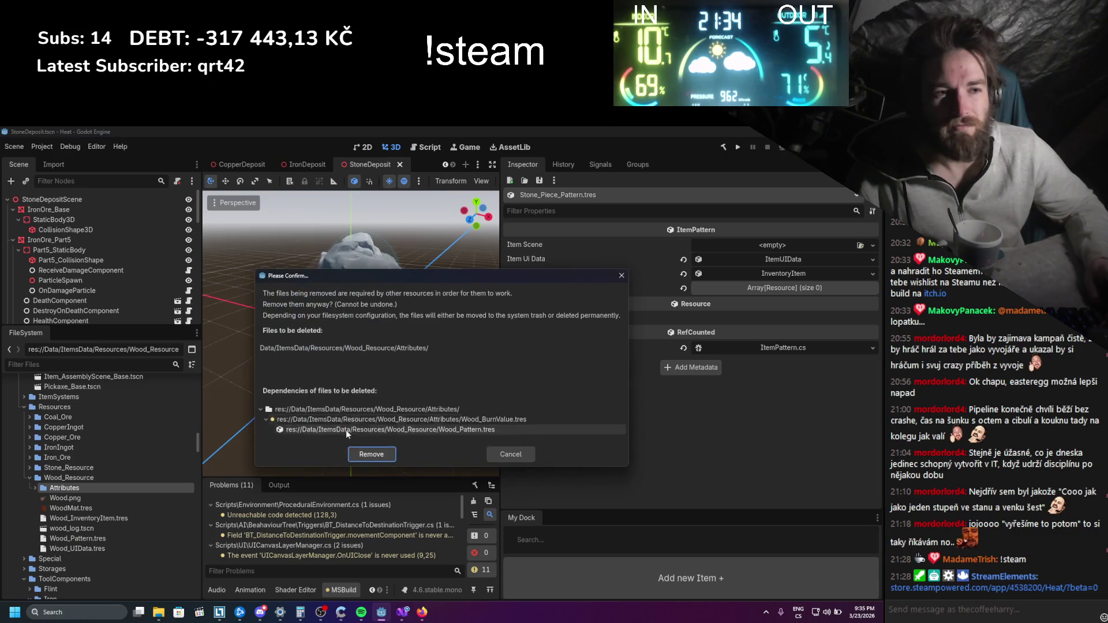
click(519, 456)
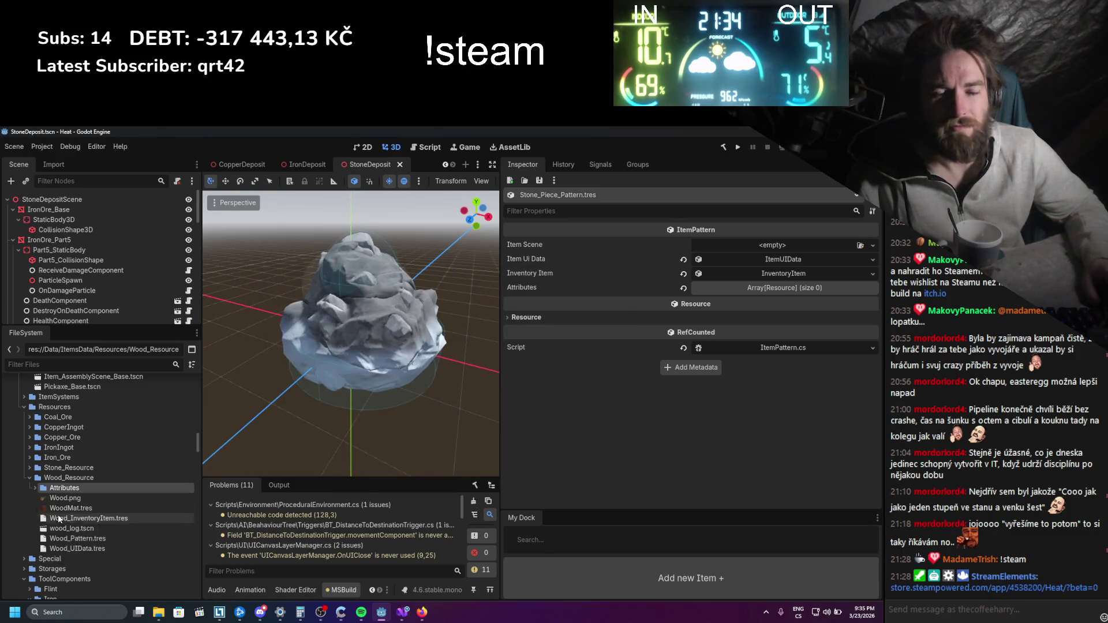
Delete Wood_InventoryItem, Wood_Pattern and Wood_UIData together
scroll(59, 518, down, 1)
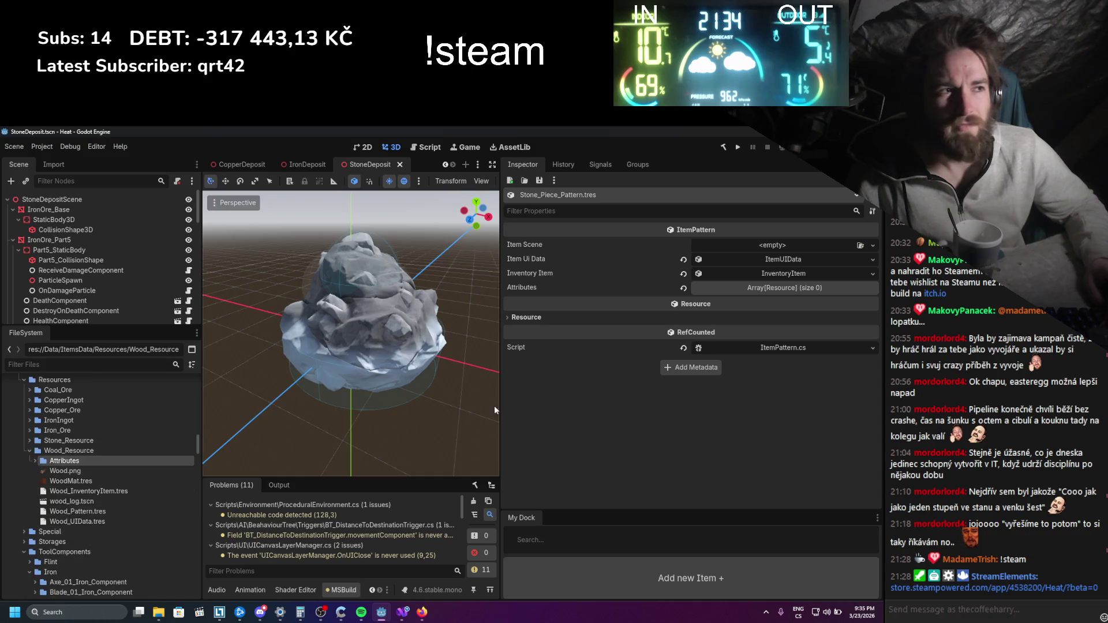
click(106, 522)
ctrl+click(104, 511)
ctrl+click(101, 490)
right_click(95, 490)
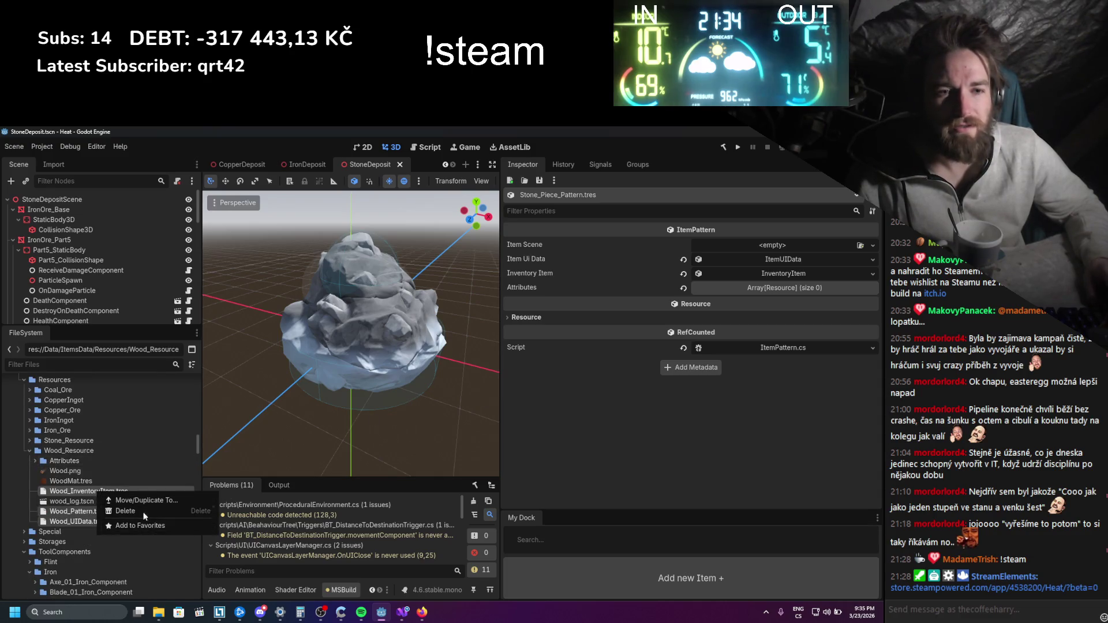
click(154, 511)
scroll(501, 428, down, 1)
scroll(501, 428, down, 5)
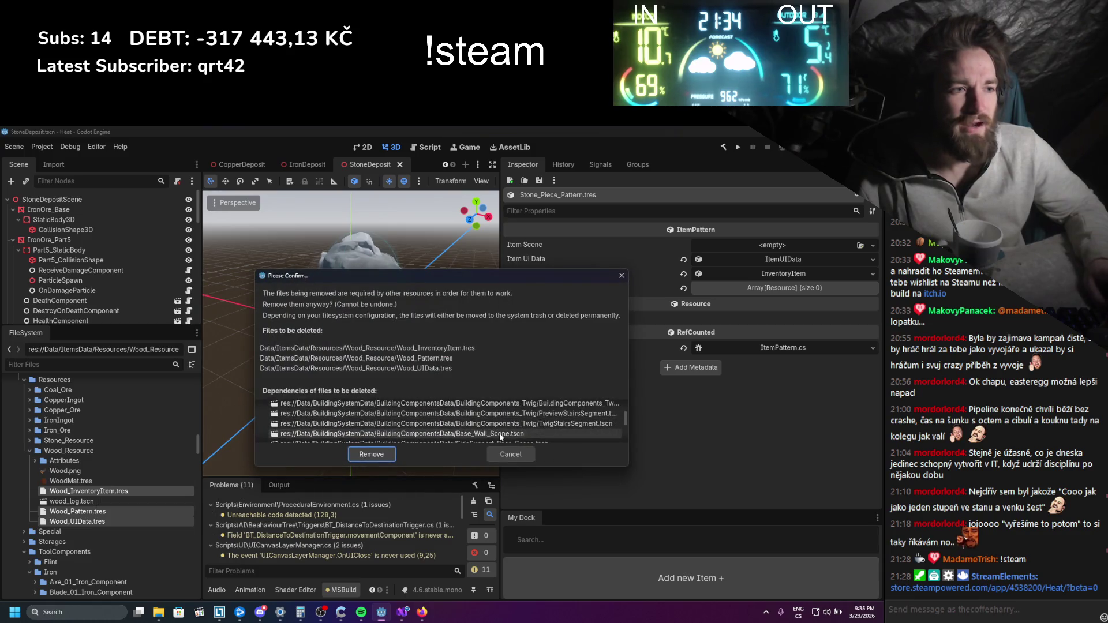
scroll(499, 433, down, 3)
scroll(499, 435, down, 3)
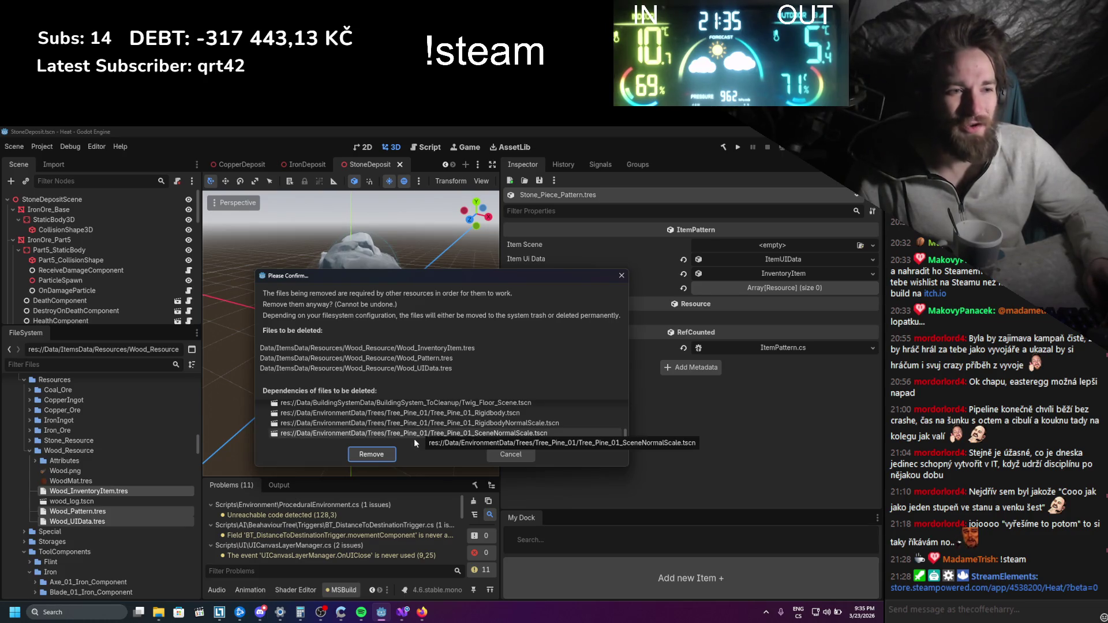
click(376, 455)
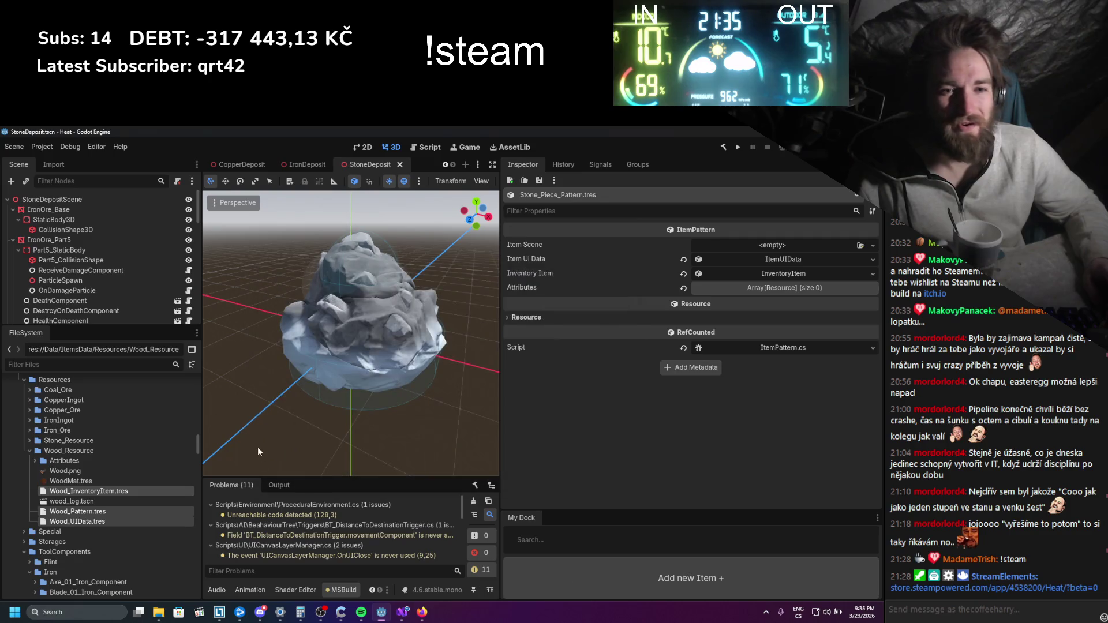
Delete the now-unreferenced Attributes folder from Wood_Resource
right_click(81, 460)
click(112, 552)
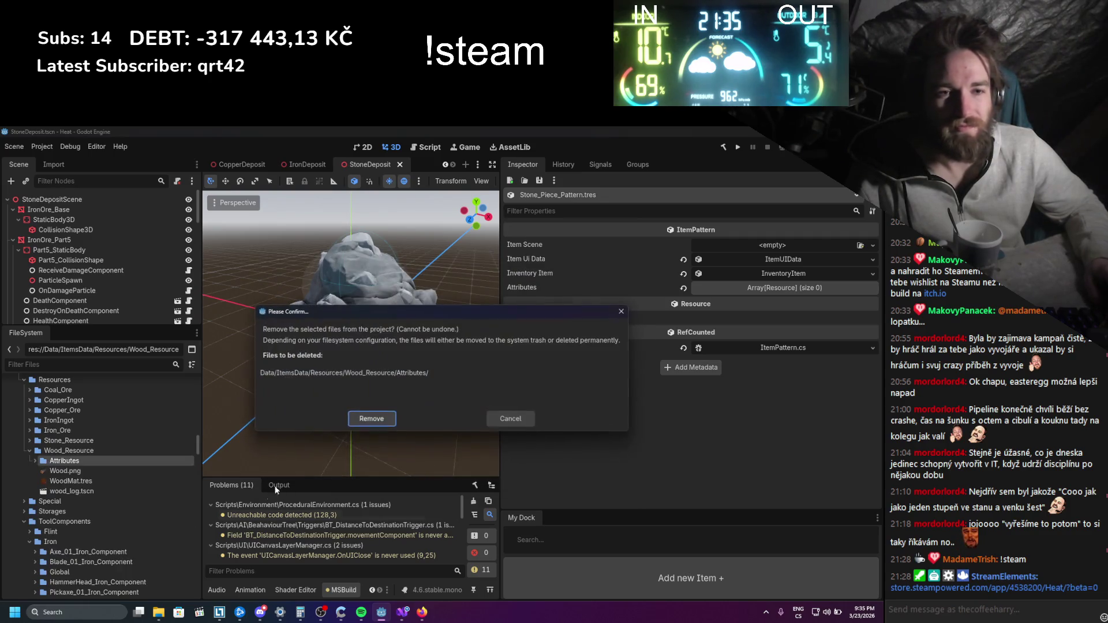
click(362, 419)
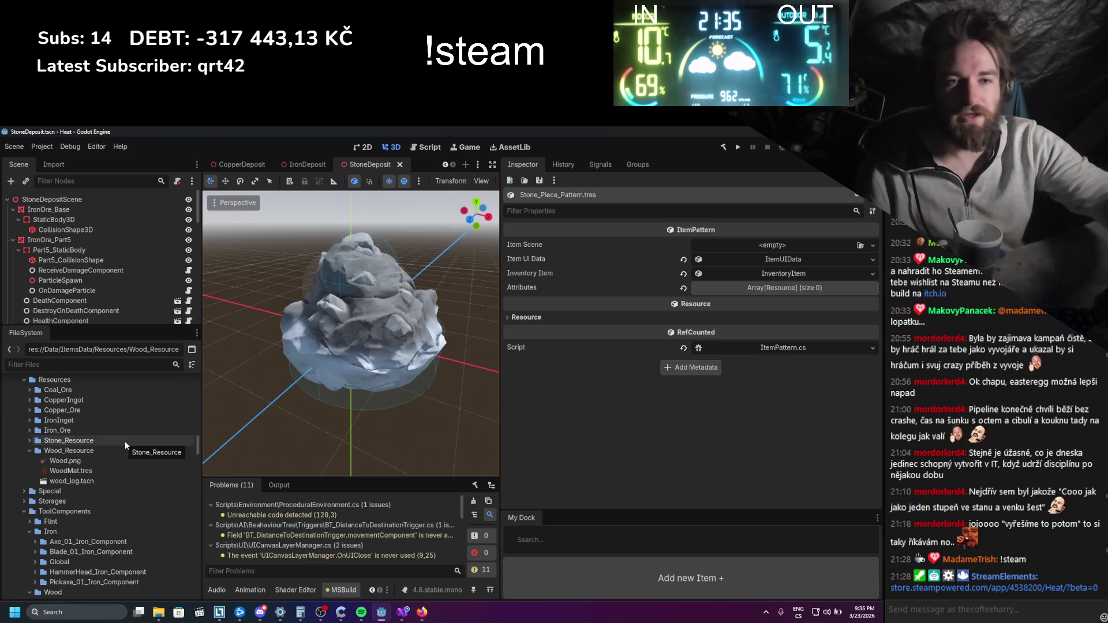
Collapse the Wood_Resource folder and drag the My Dock splitter up to show the item entries
click(27, 451)
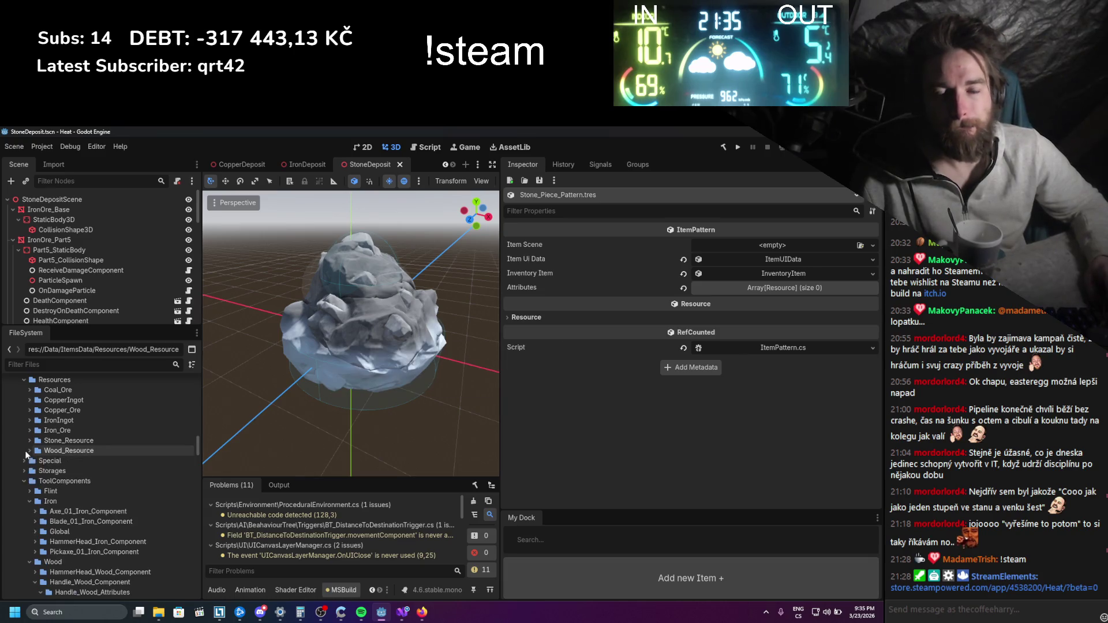
scroll(81, 448, up, 3)
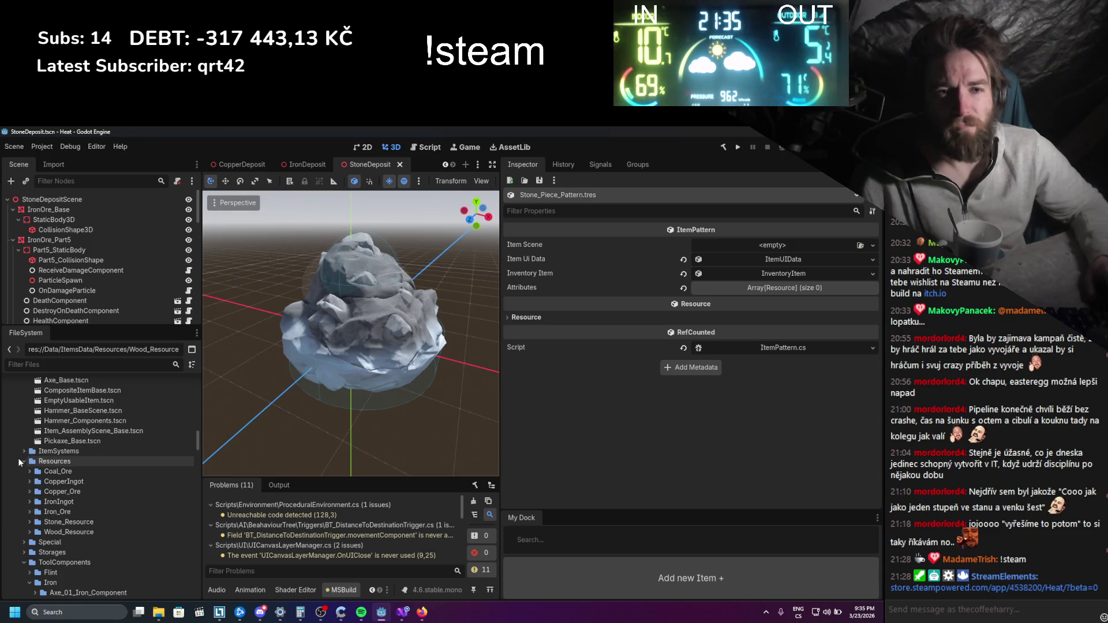
scroll(77, 511, down, 6)
scroll(77, 511, up, 2)
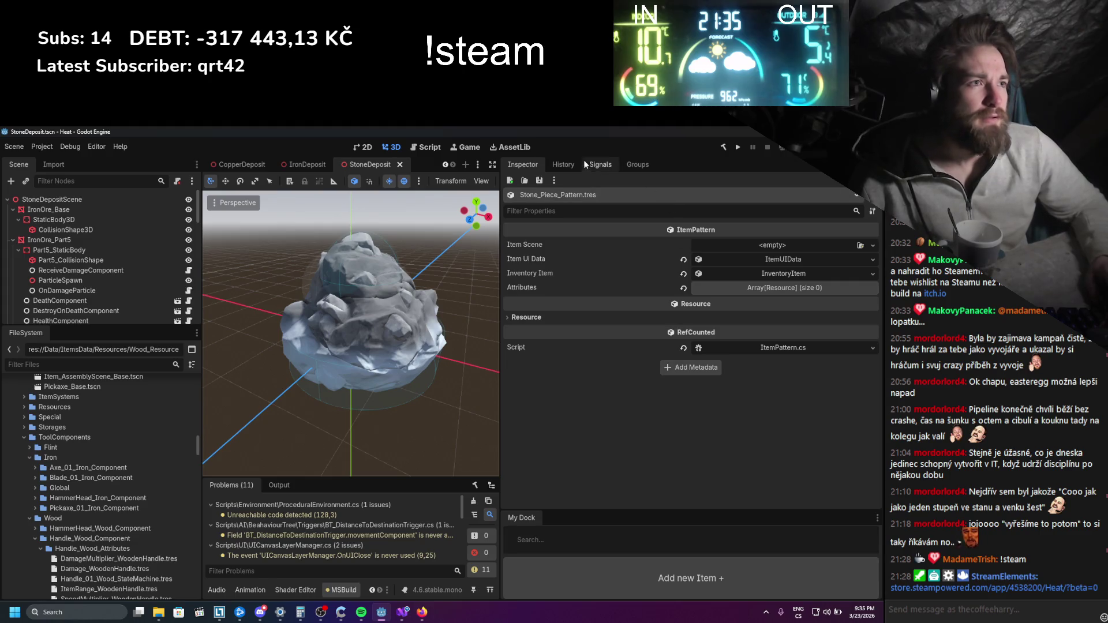
mouse_move(639, 511)
mouse_down()
mouse_move(640, 239)
mouse_move(651, 215)
mouse_up()
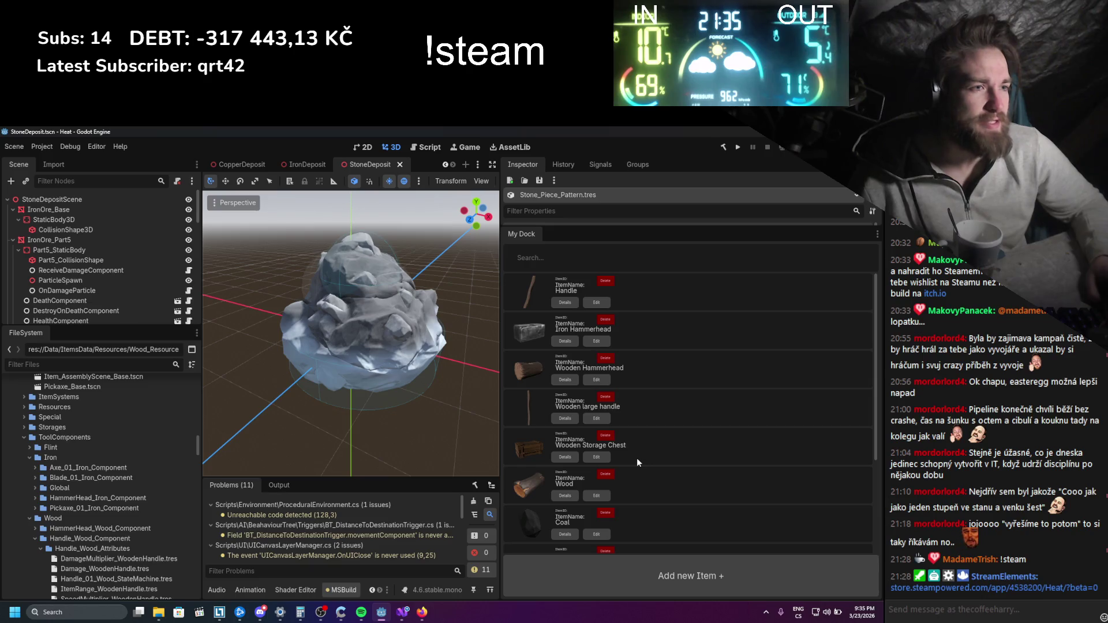
Browse the Flint, Iron, Wood, ToolsStateMachines and Workstations folders in the FileSystem tree
scroll(637, 460, up, 3)
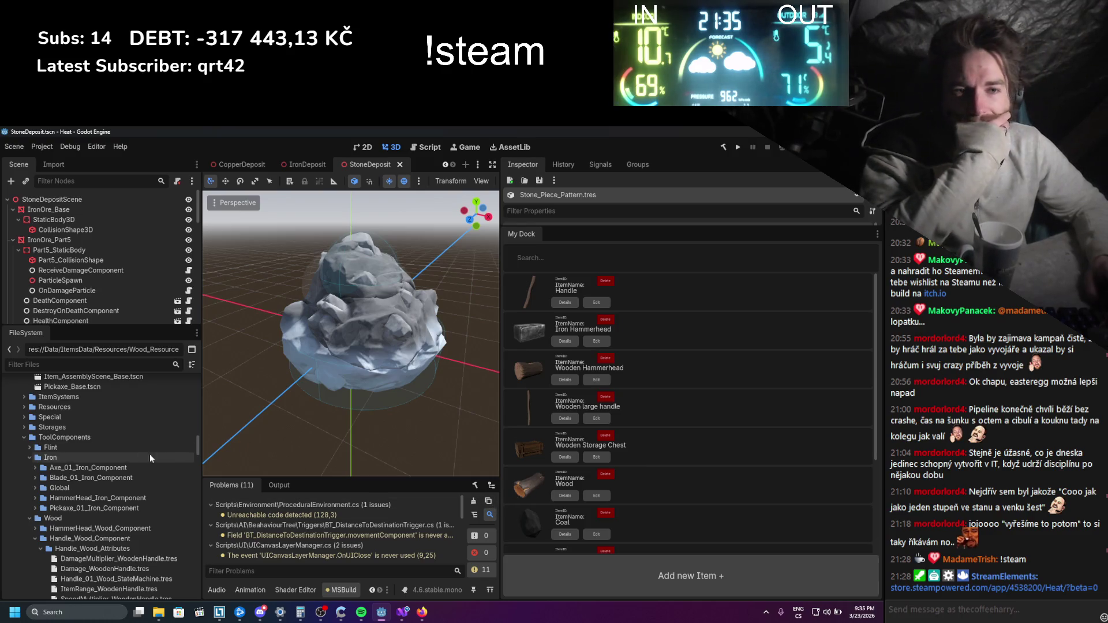
scroll(134, 455, down, 1)
click(28, 421)
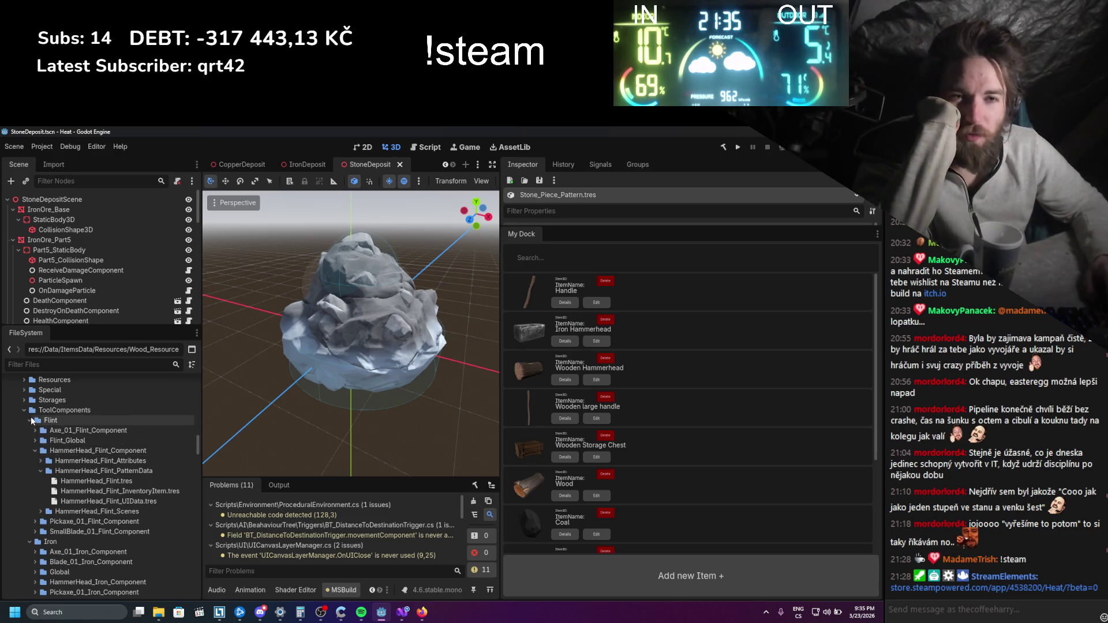
click(31, 421)
click(30, 430)
click(29, 440)
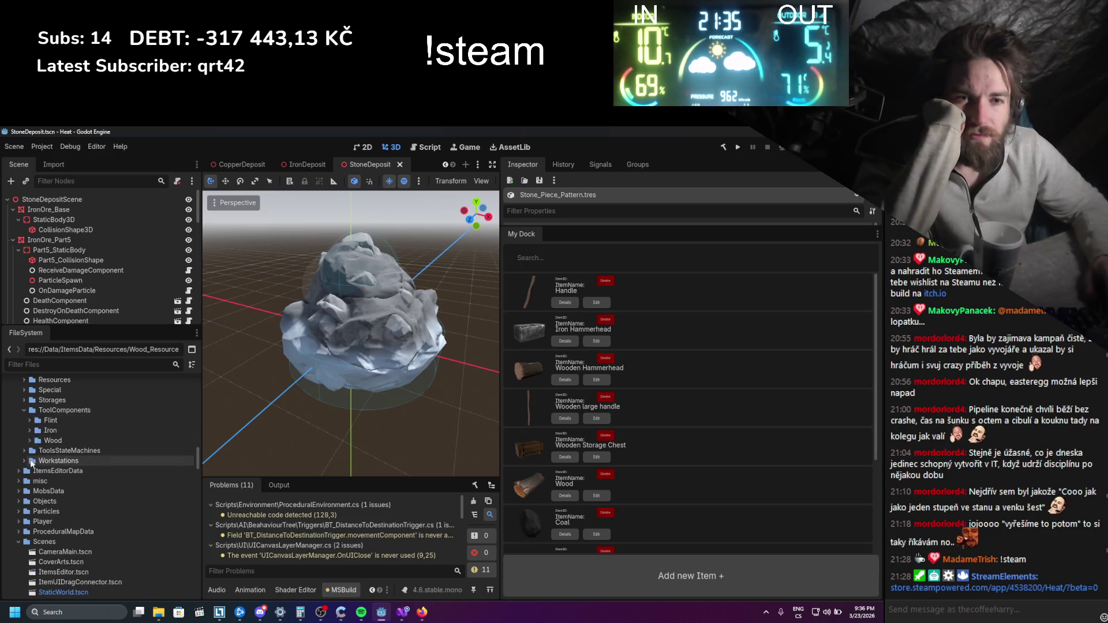
click(23, 451)
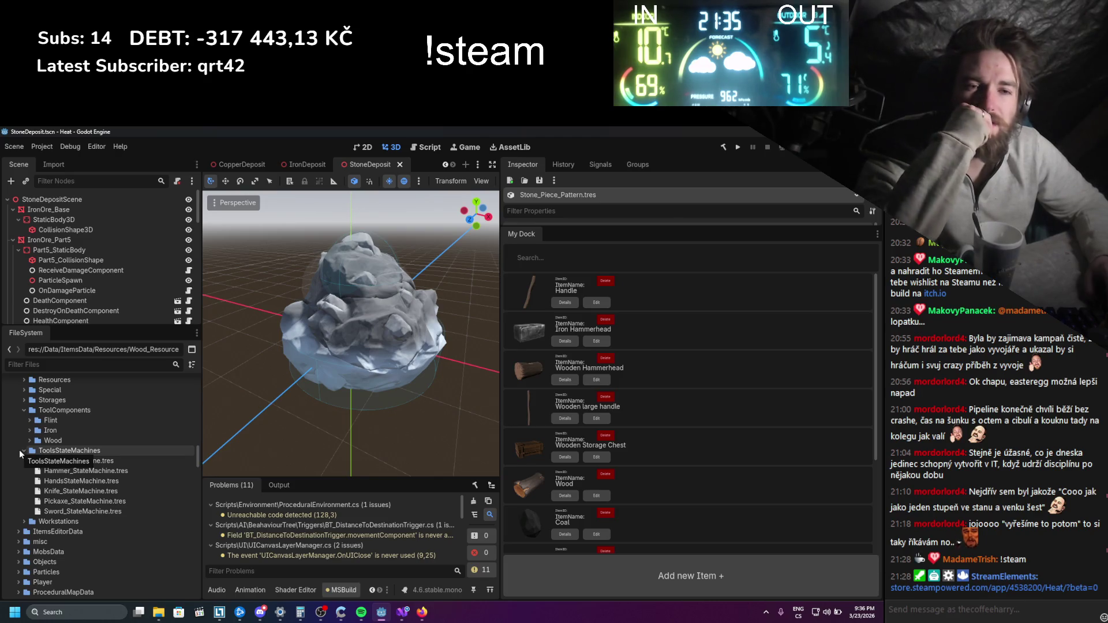
click(20, 450)
click(20, 460)
click(20, 460)
scroll(19, 459, up, 3)
scroll(20, 464, down, 4)
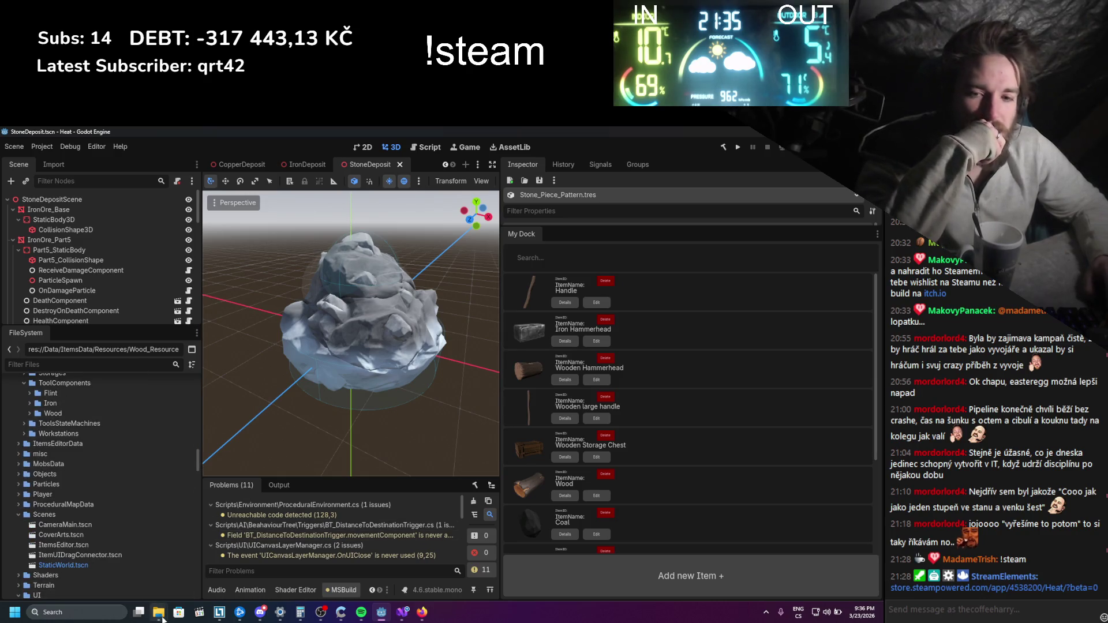
Show the addons folder in File Explorer via its Open in File Manager action
mouse_move(159, 612)
scroll(82, 453, up, 8)
scroll(81, 453, up, 10)
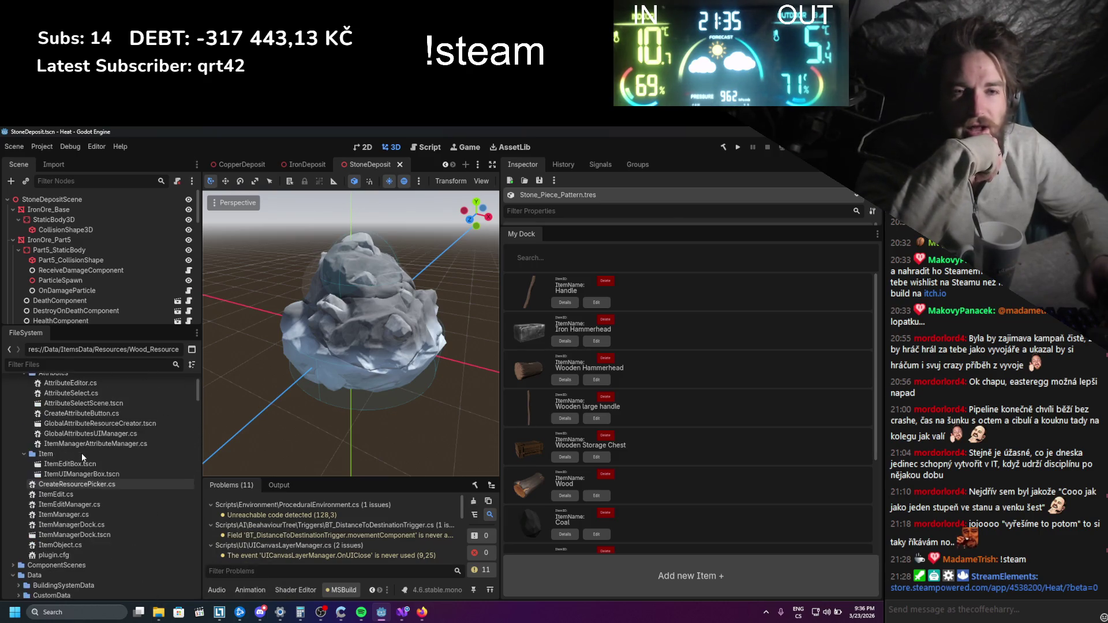
right_click(37, 401)
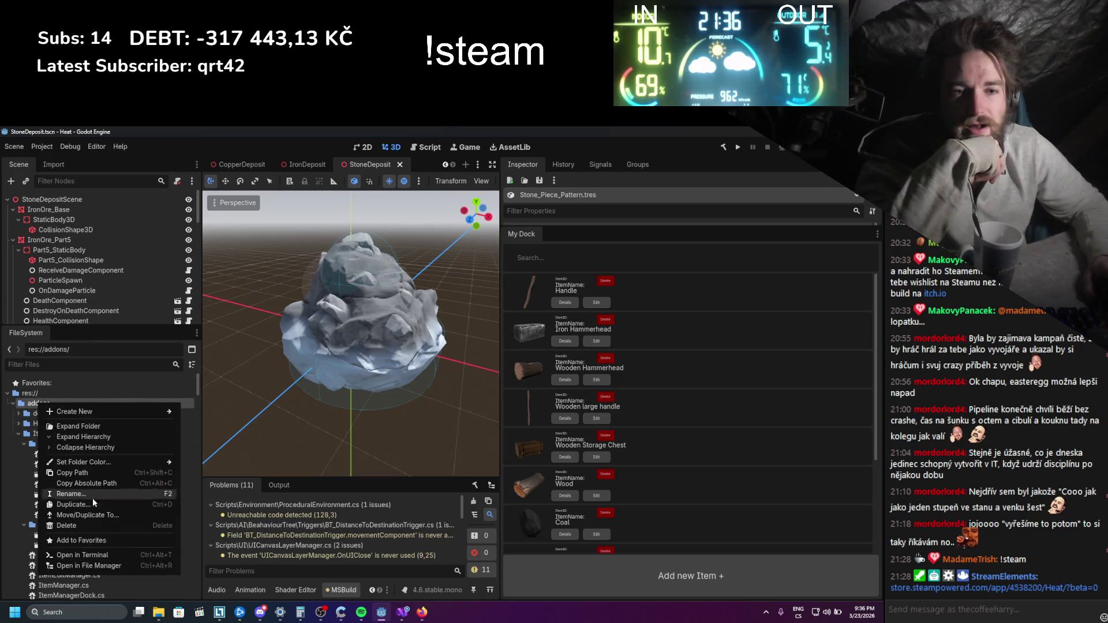
click(92, 565)
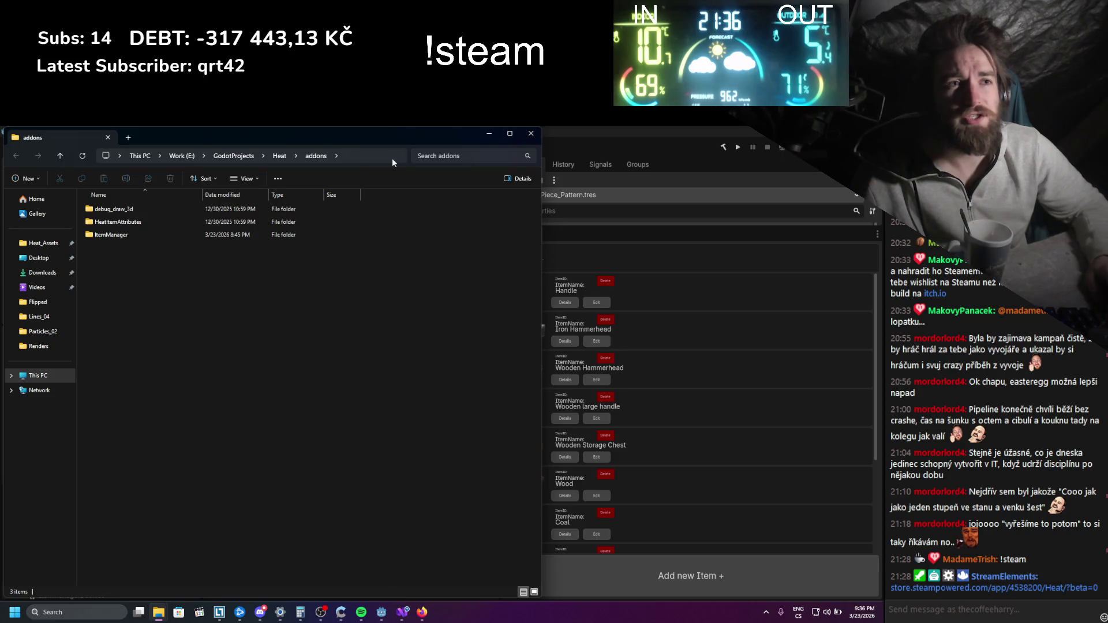
Go up to the Heat project folder in File Explorer, leaving the path unchanged
click(279, 155)
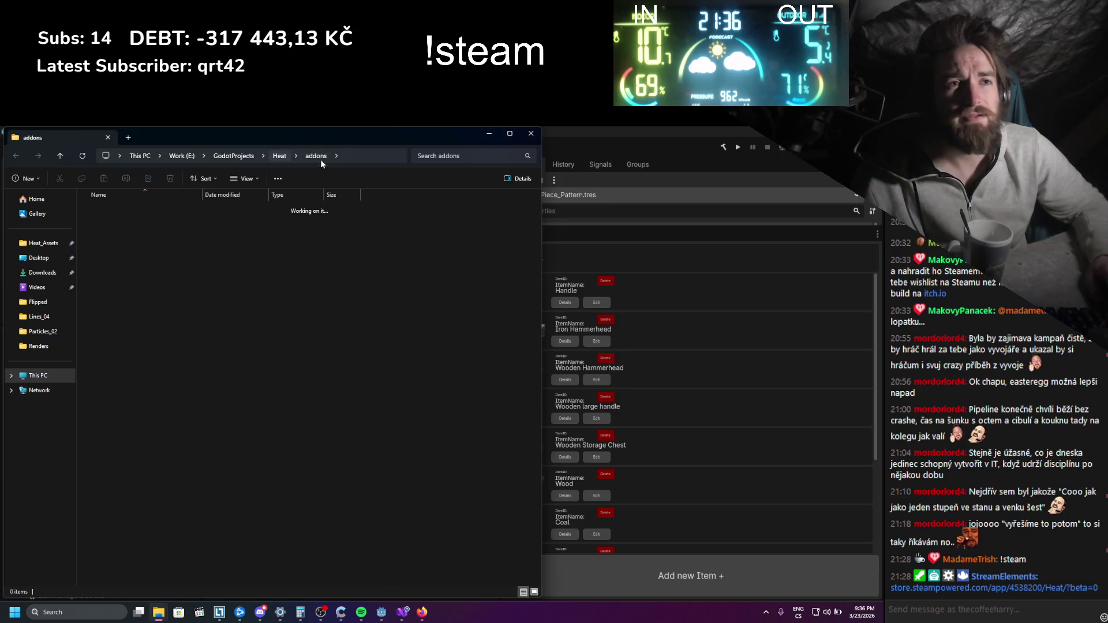
click(358, 157)
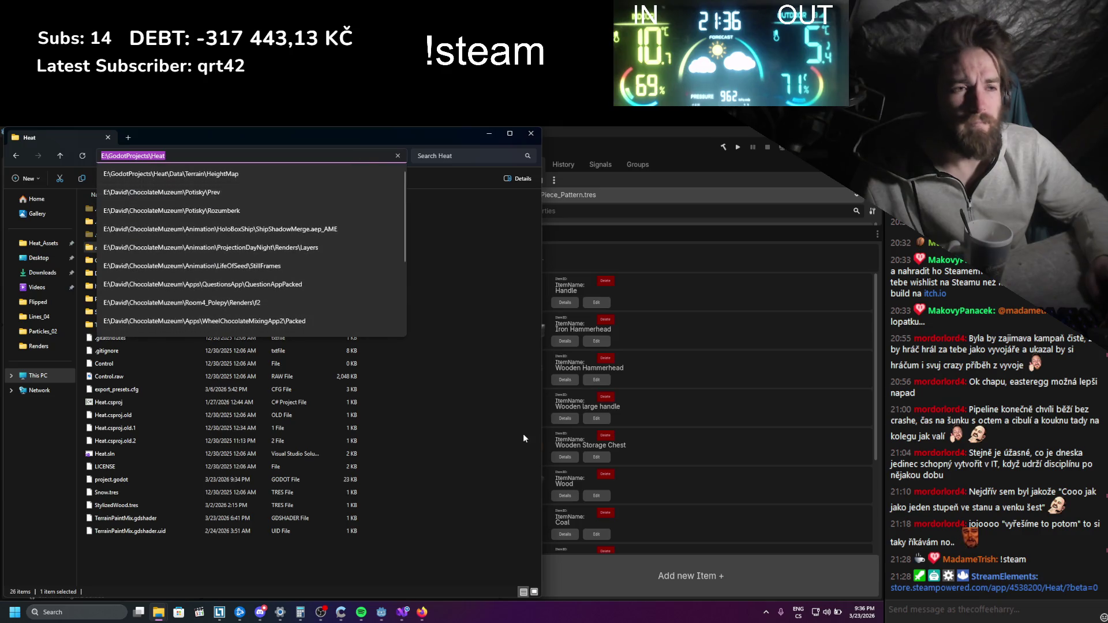
click(275, 558)
Search Windows for 'windi', then bring the Firefox window to the front
click(99, 610)
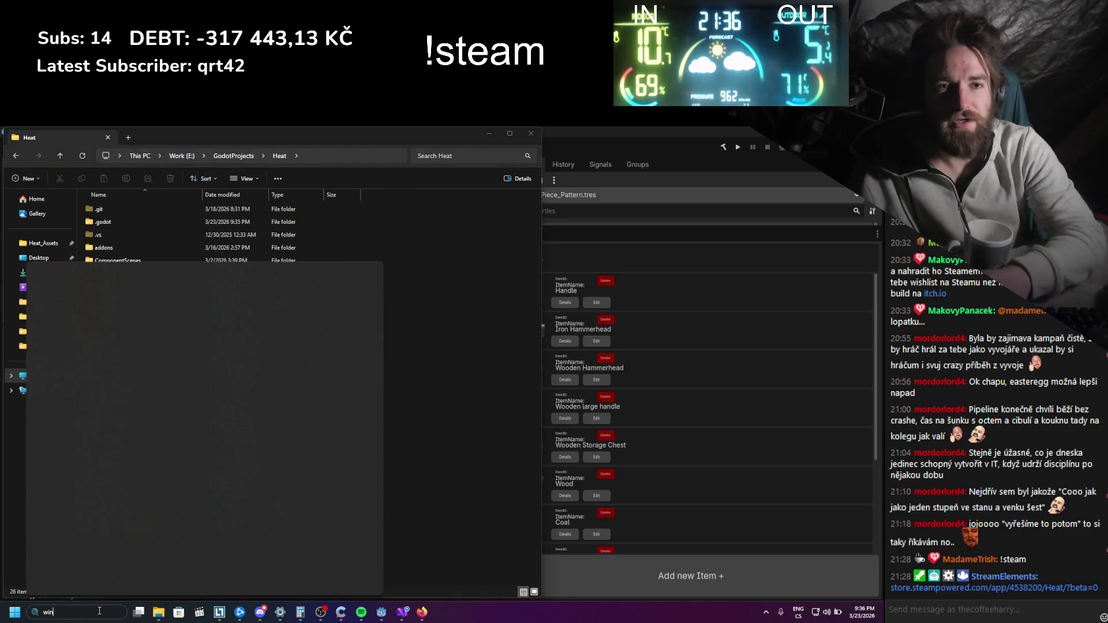
text(windi)
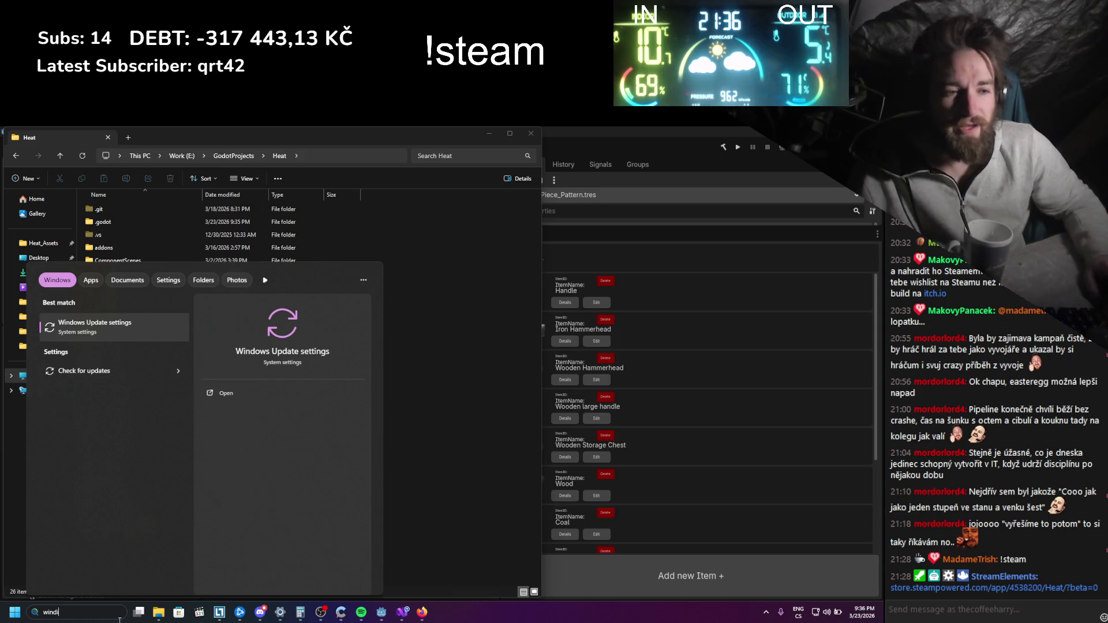
click(421, 612)
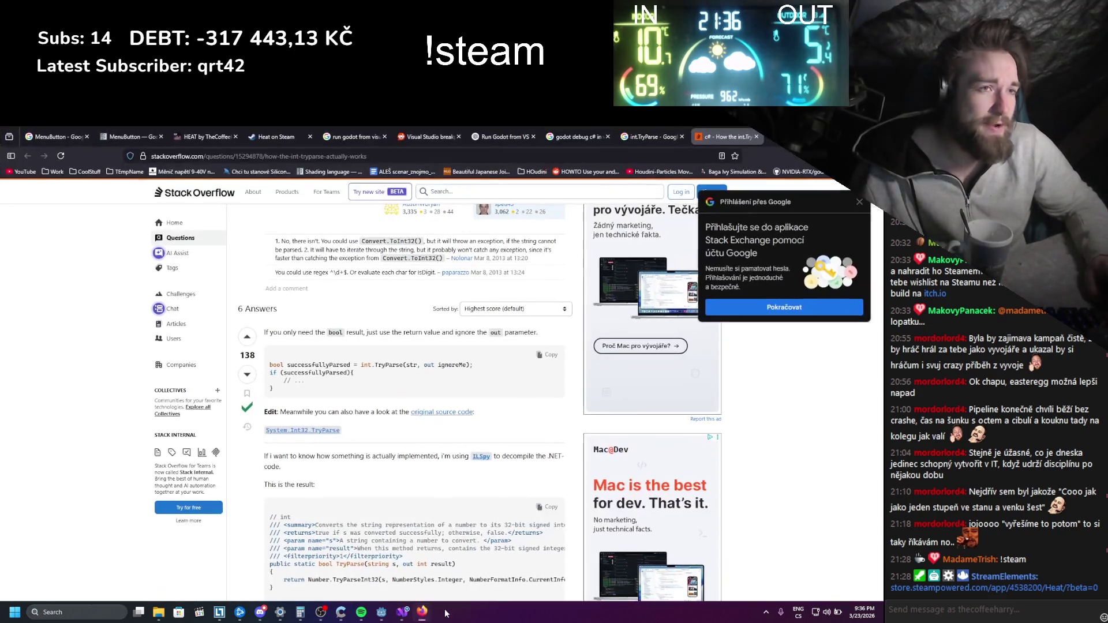
Search the web for 'windirstat' in a new tab and open the WinDirStat downloads page
key(ctrl+t)
text(windir)
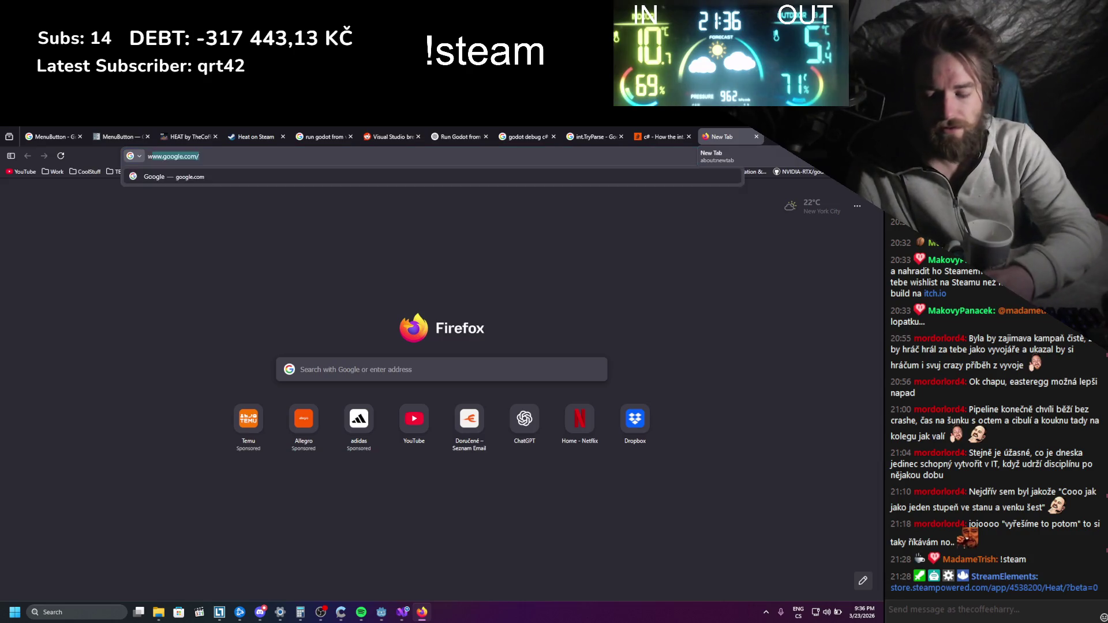
text(stat)
key(Return)
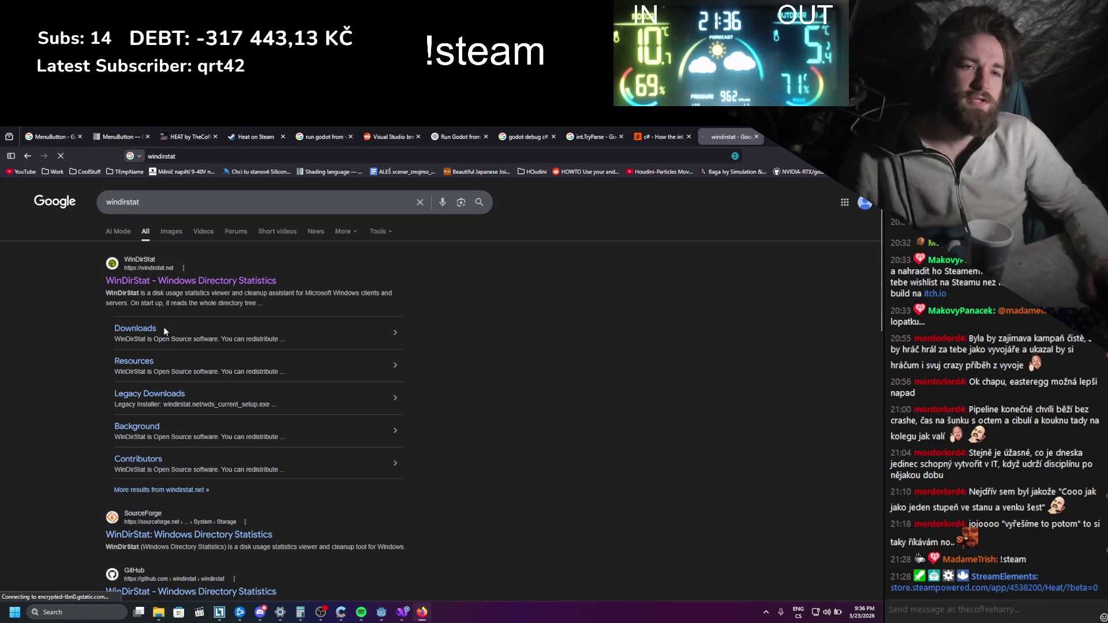
click(150, 328)
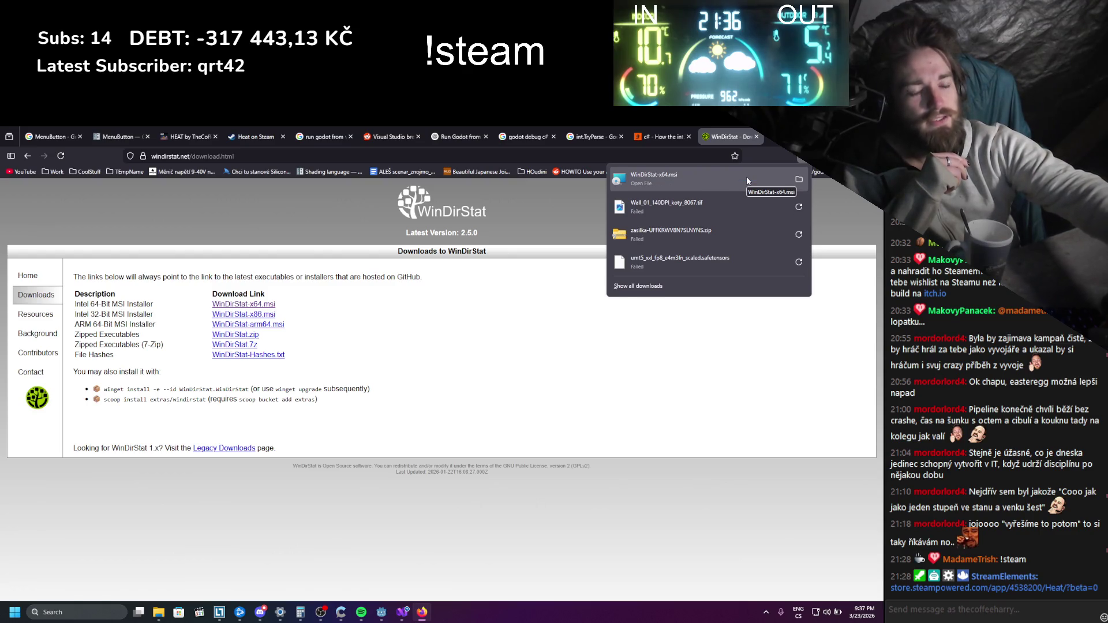
Run the WinDirStat-x64.msi installer to completion using the default C:\Program Files\WinDirStat\ folder
click(747, 179)
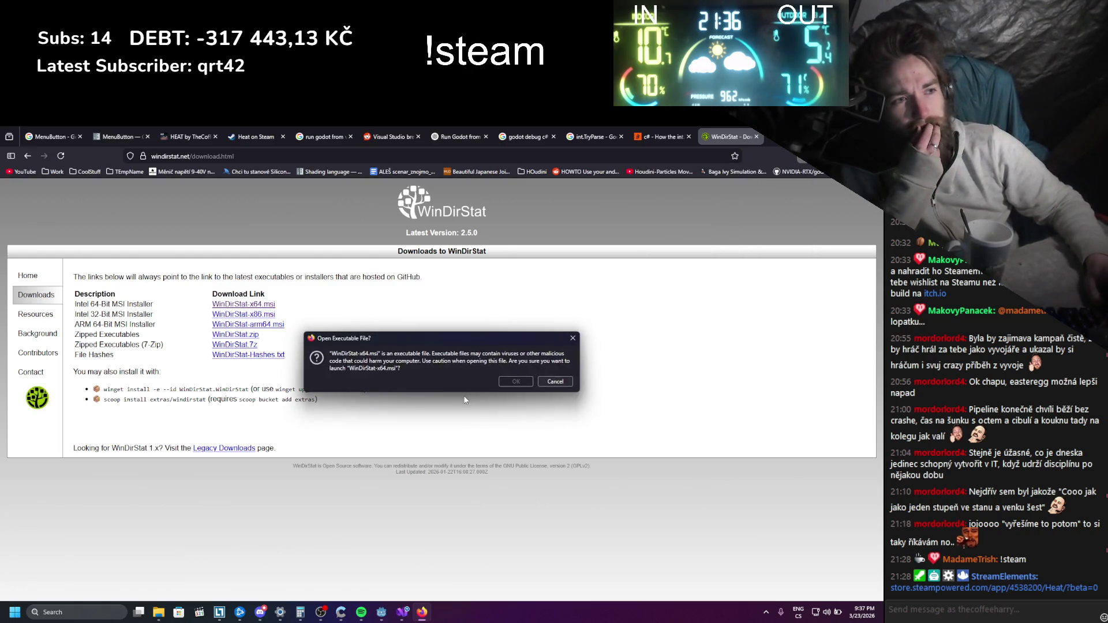
click(508, 381)
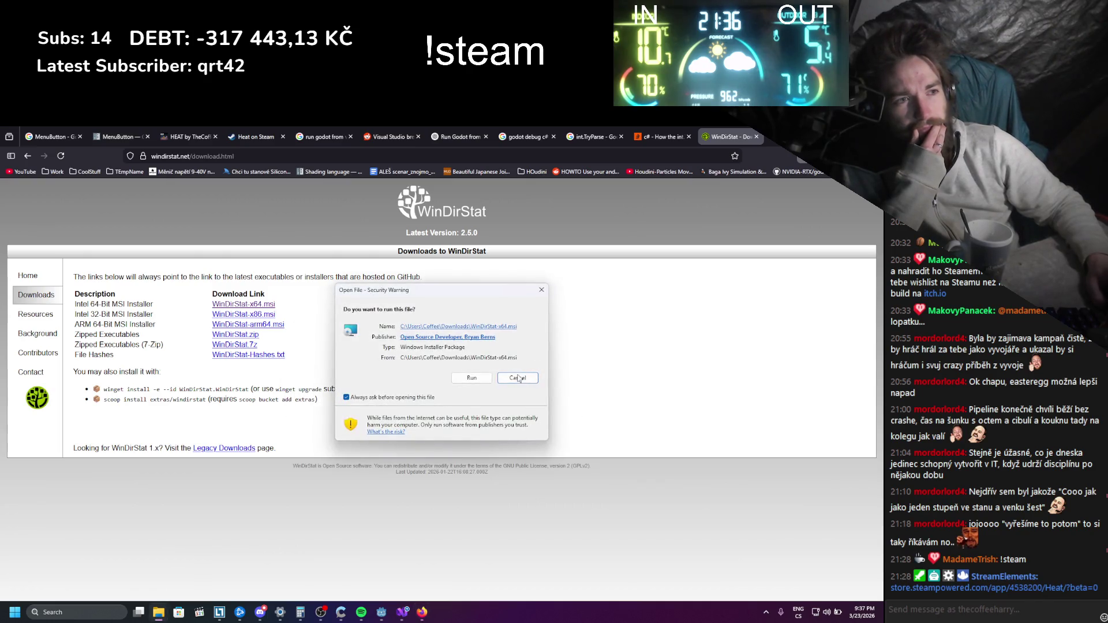
click(491, 380)
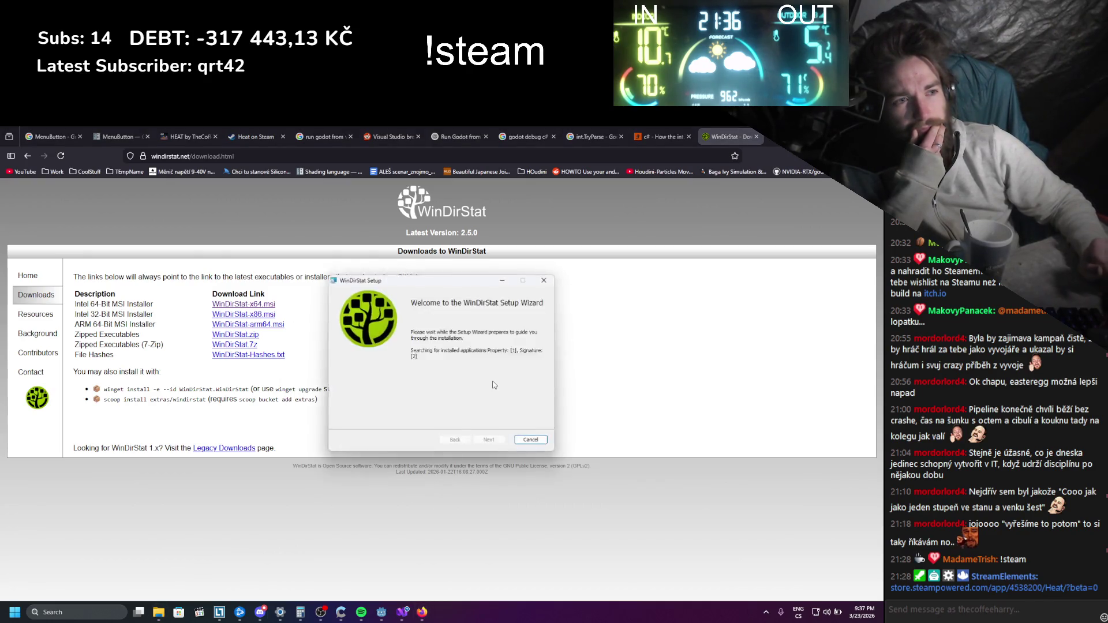
click(485, 439)
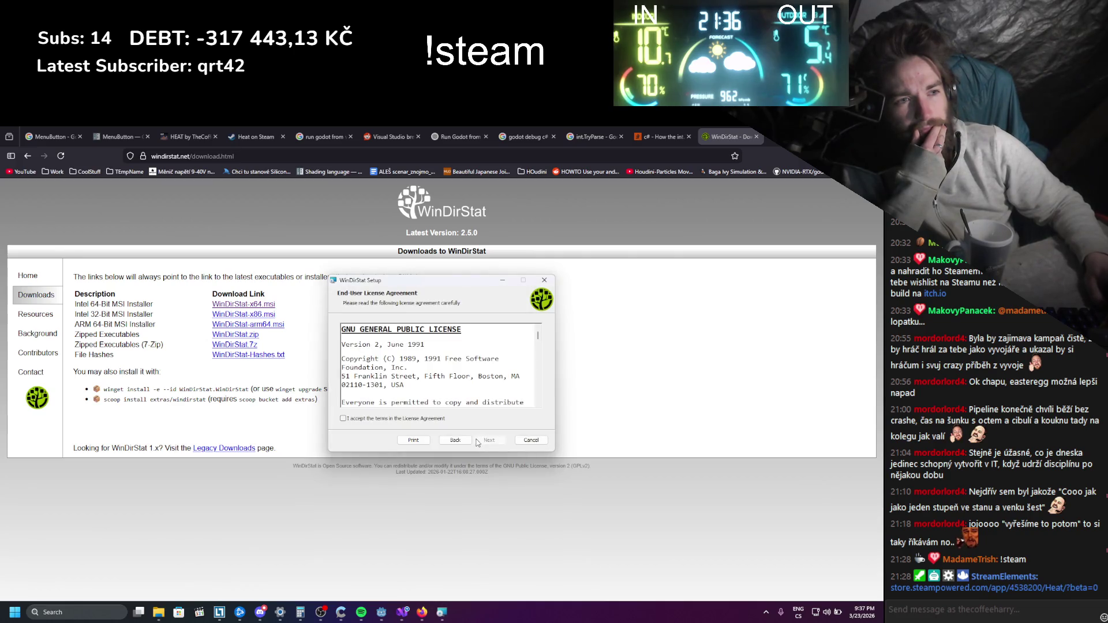
click(490, 440)
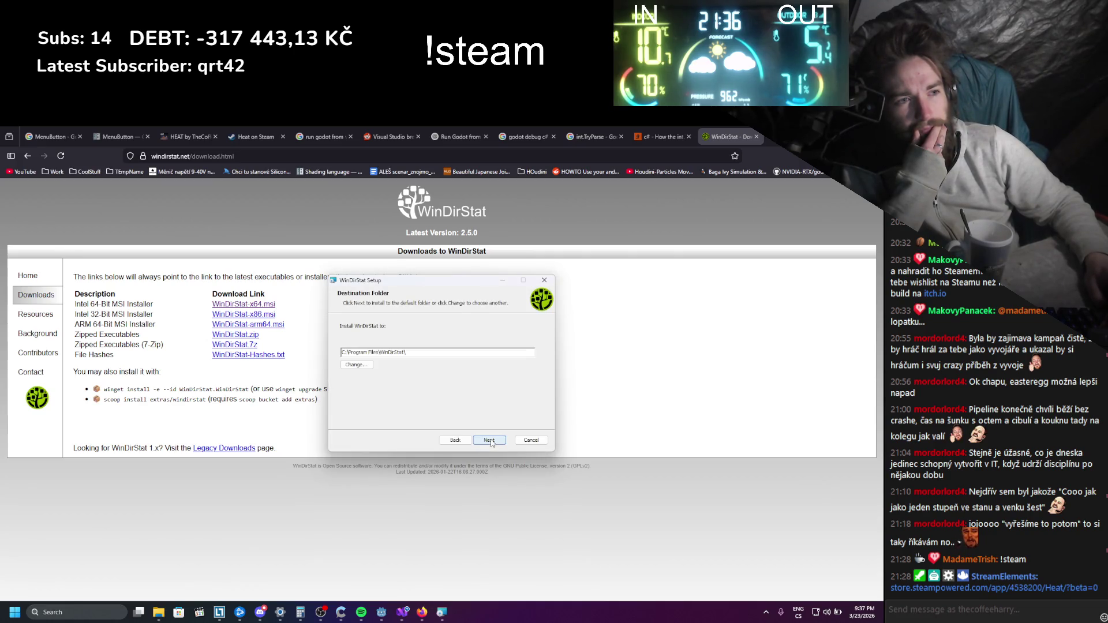
click(490, 441)
click(484, 441)
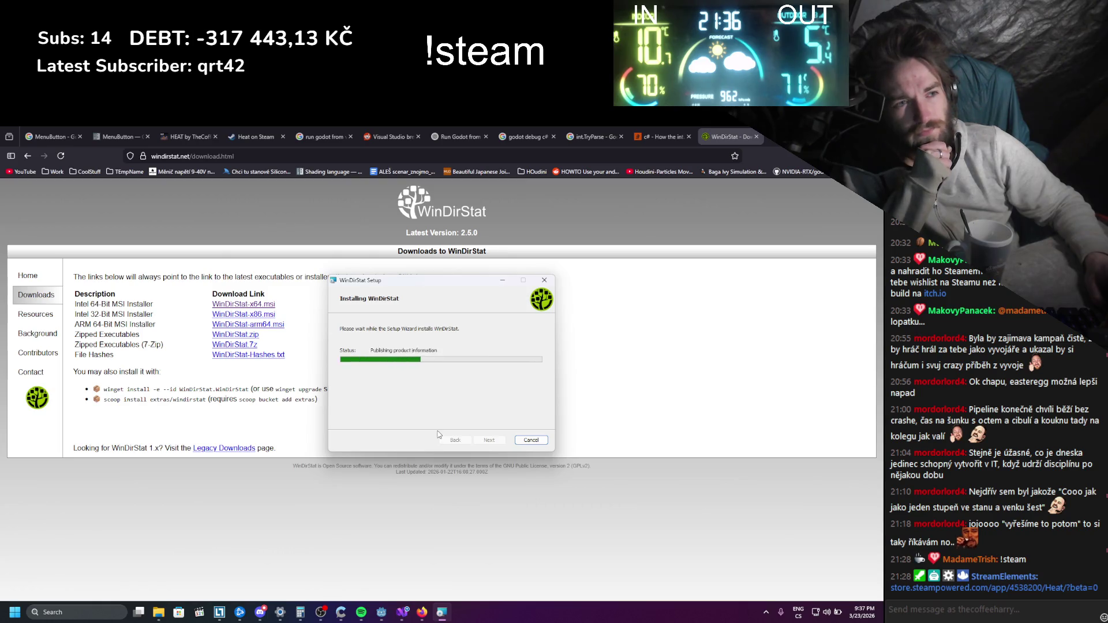
click(488, 441)
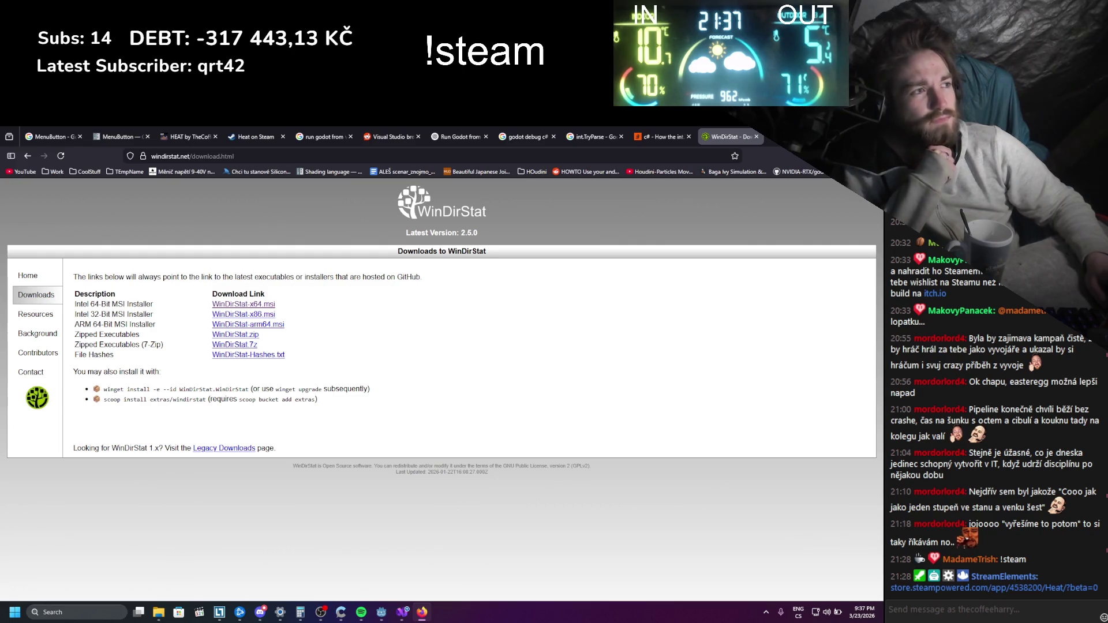
key(ctrl+shift+a)
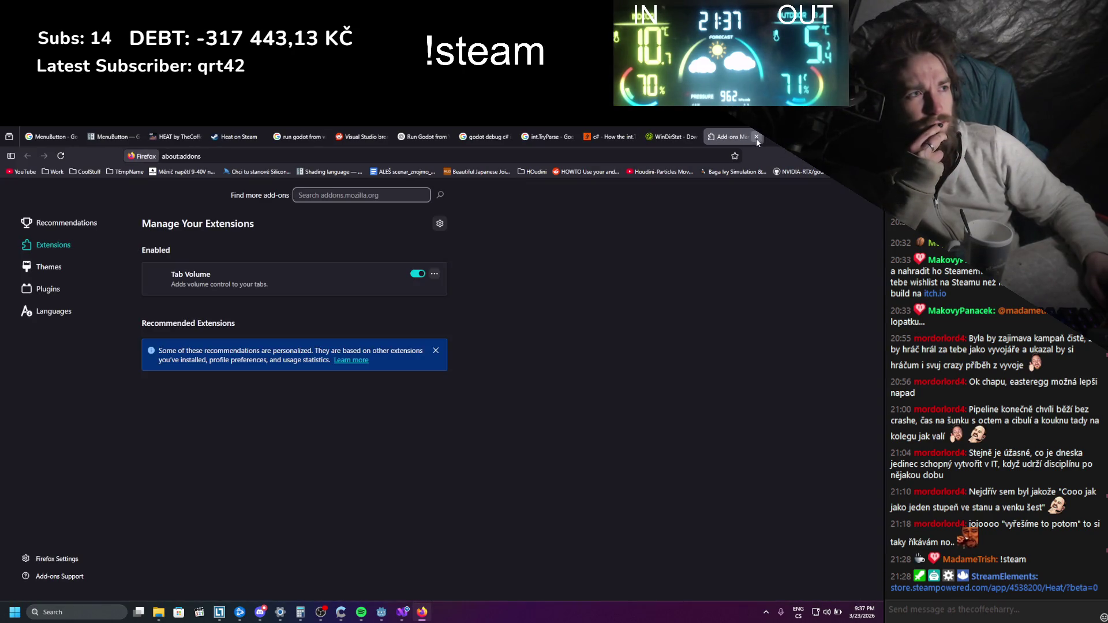
Close the Add-ons tab and launch WinDirStat from a Windows search for 'windirs'
click(756, 137)
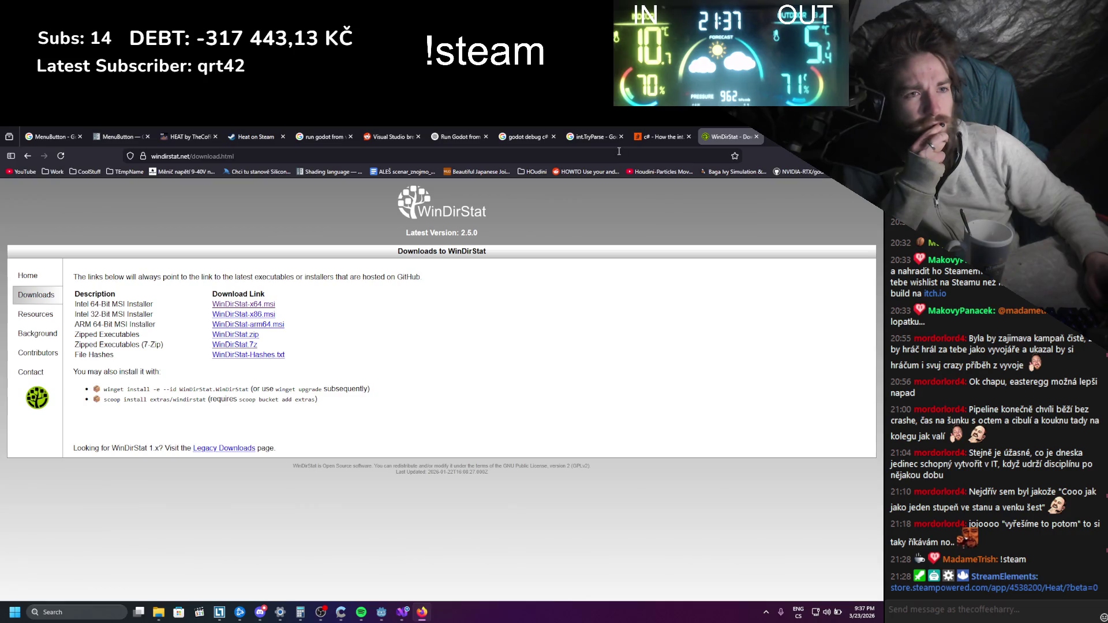
click(87, 610)
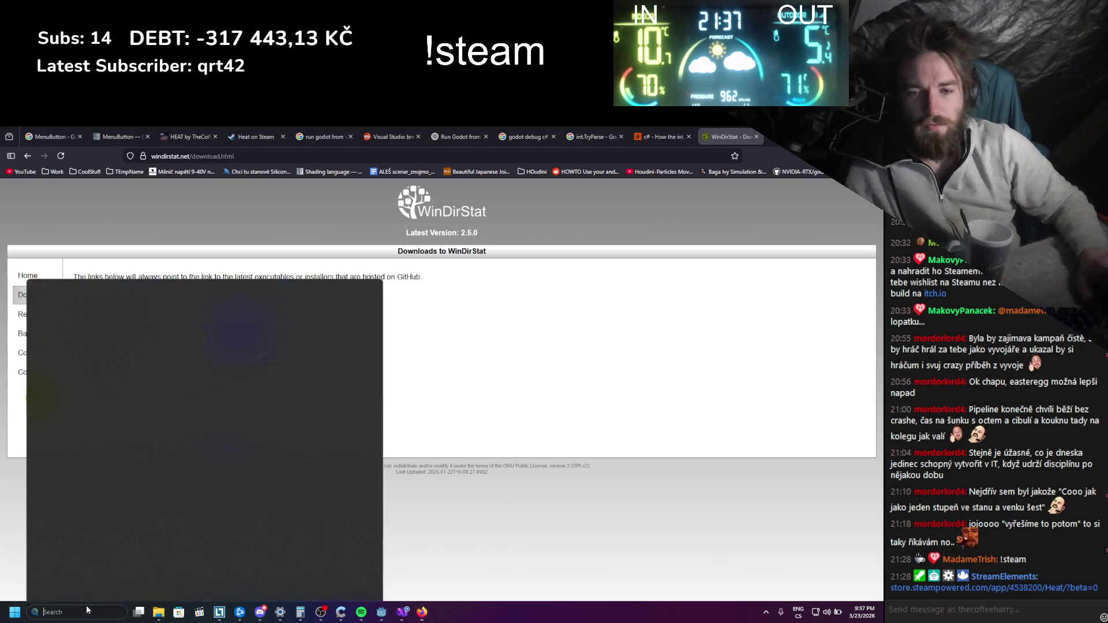
text(win)
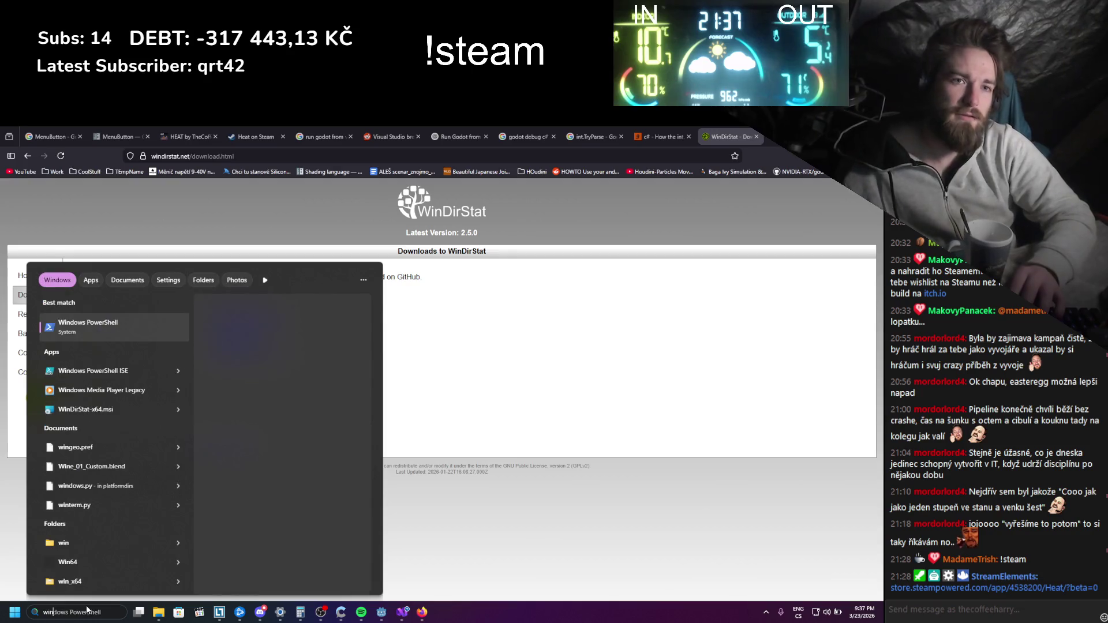
text(dirs)
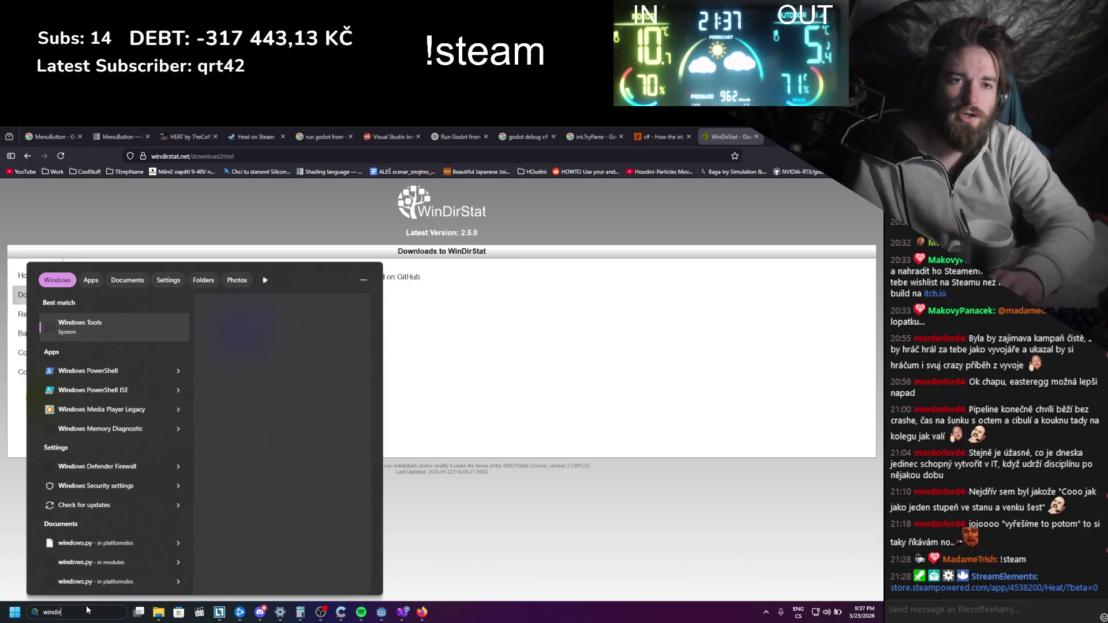
key(Escape)
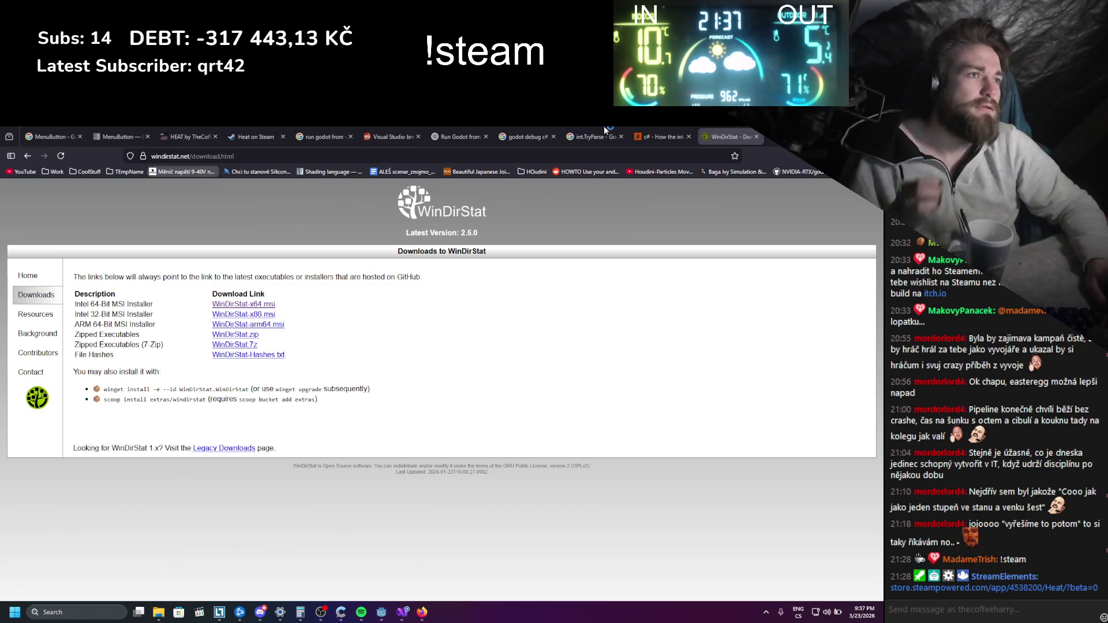
click(159, 611)
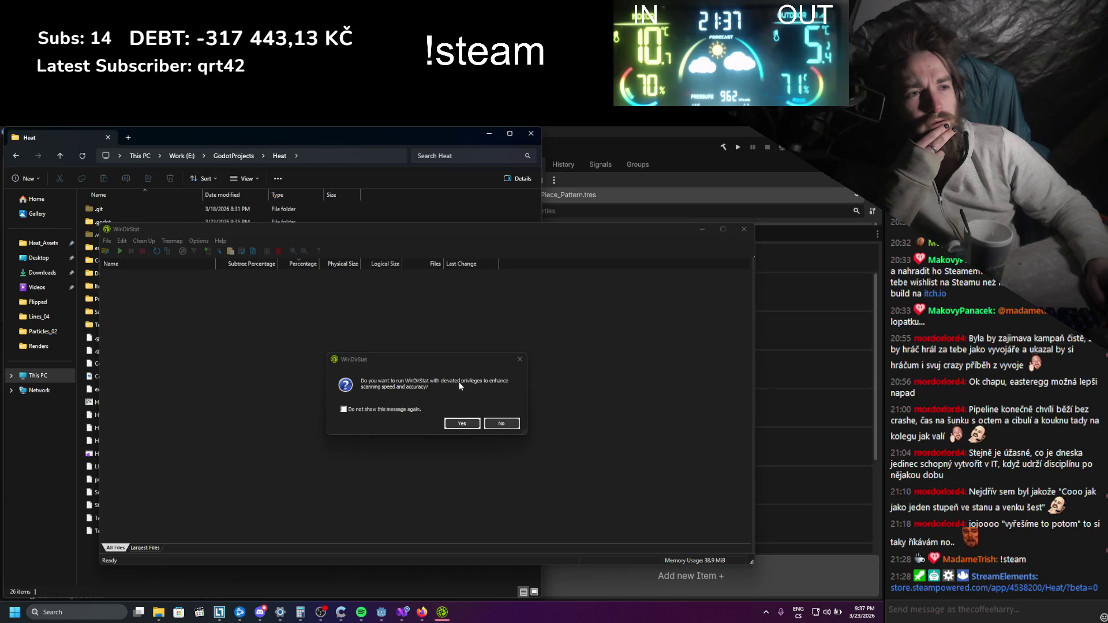
Run WinDirStat elevated and scan the individual folder E:\GodotProjects\Heat
click(460, 424)
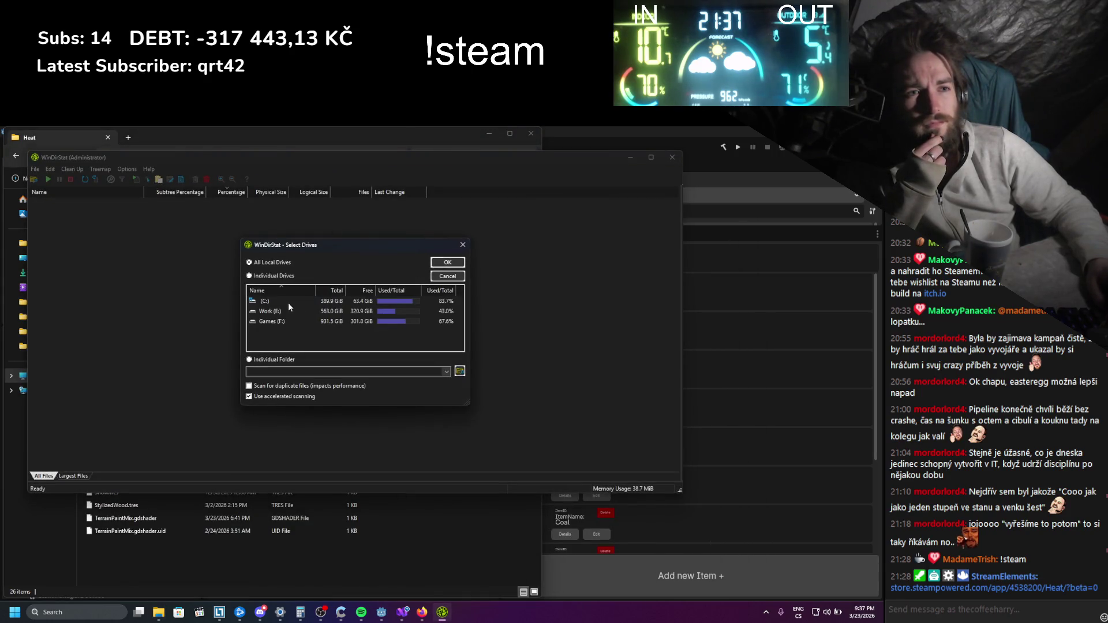
click(272, 360)
click(268, 372)
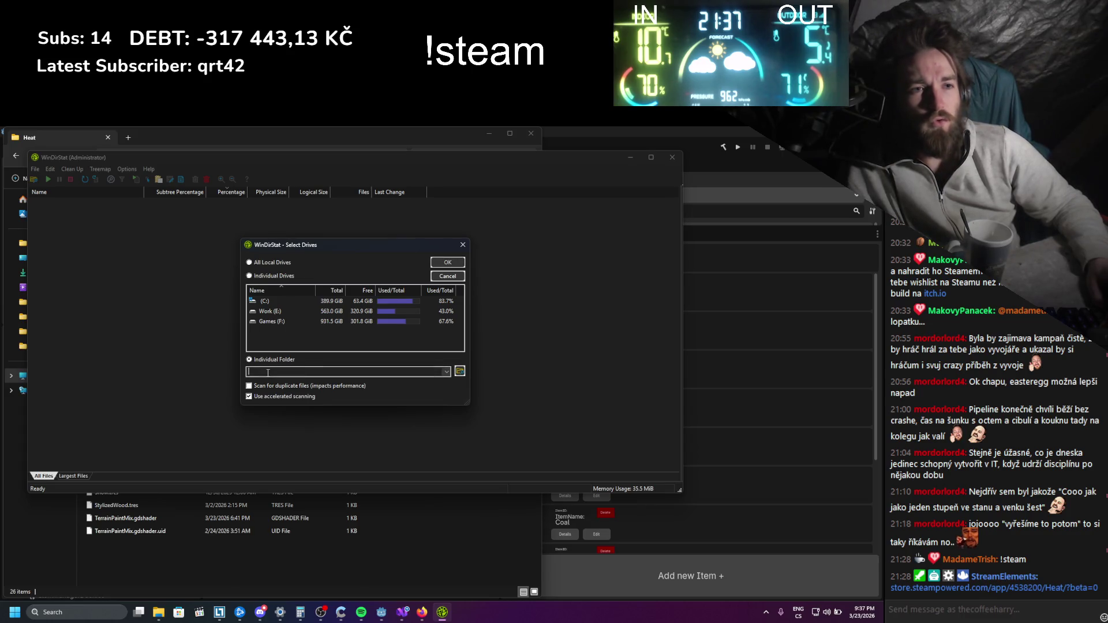
click(459, 372)
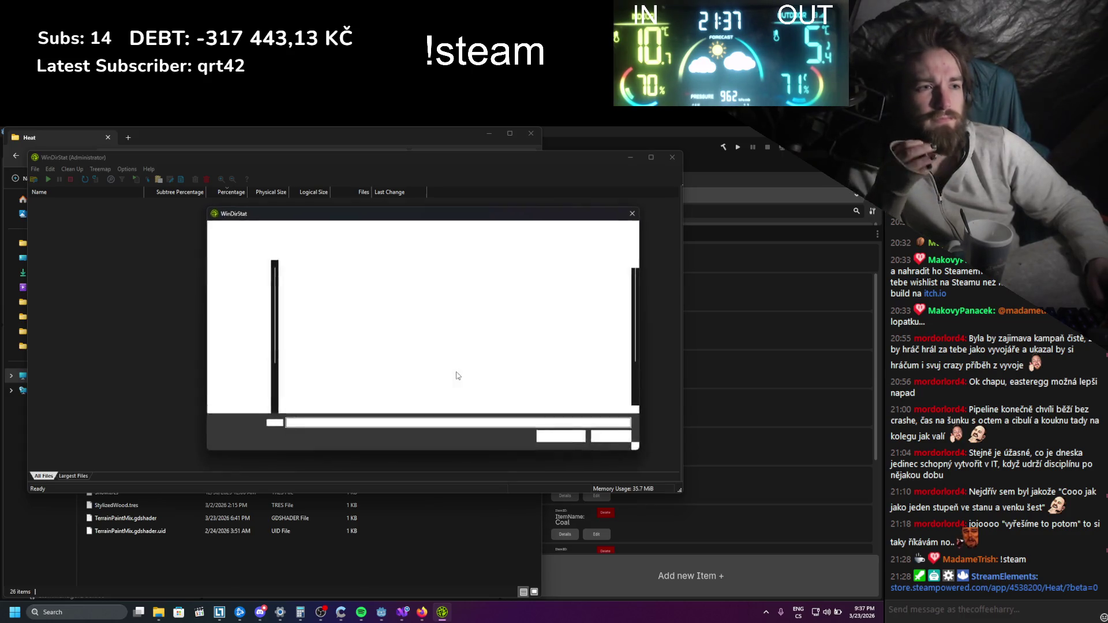
click(633, 213)
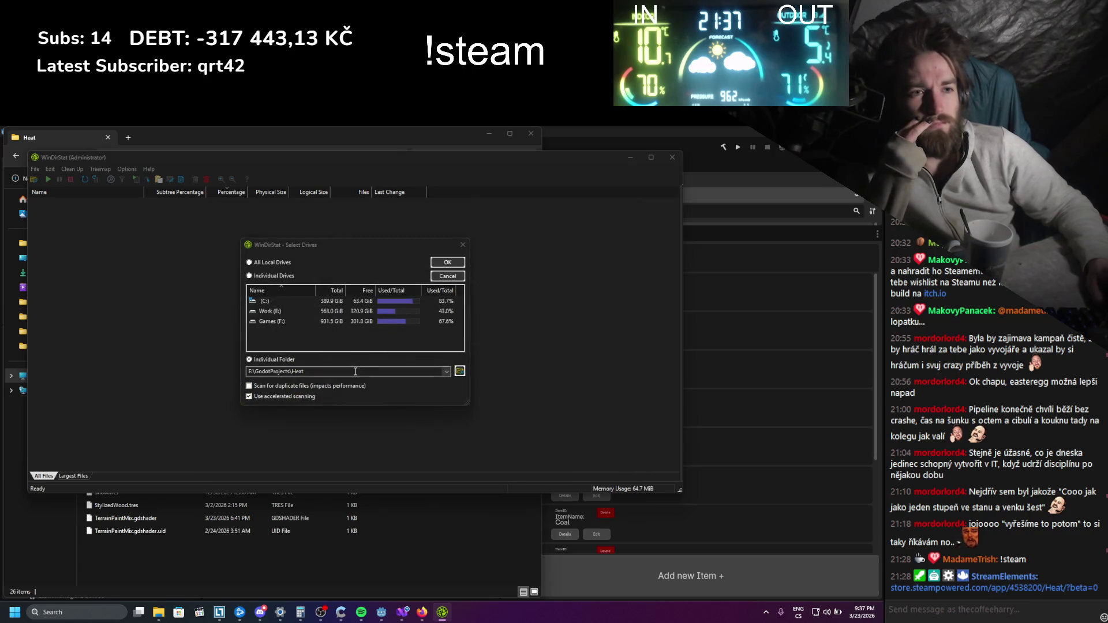
click(458, 267)
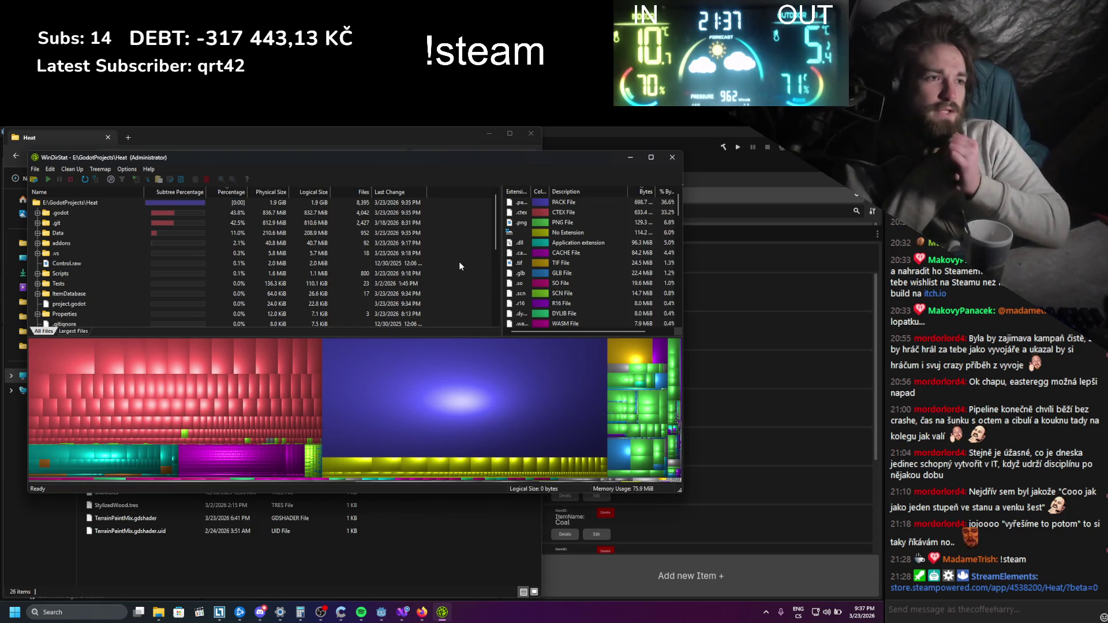
Select the 698.7 MiB git pack file in the treemap and widen the WinDirStat window for more columns
click(383, 420)
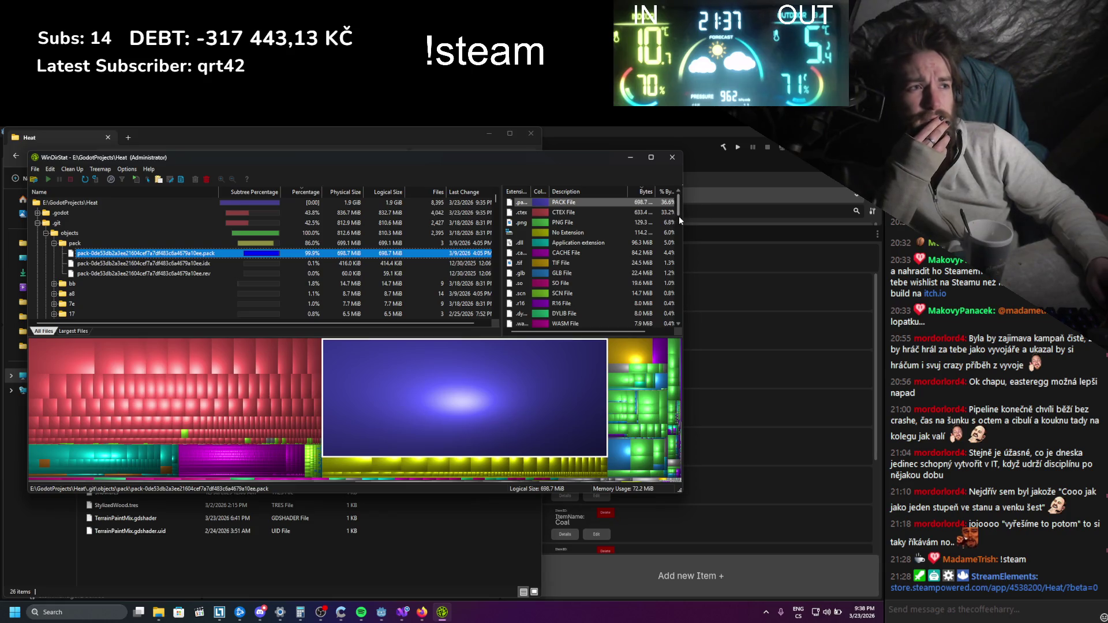
drag(682, 216, 827, 227)
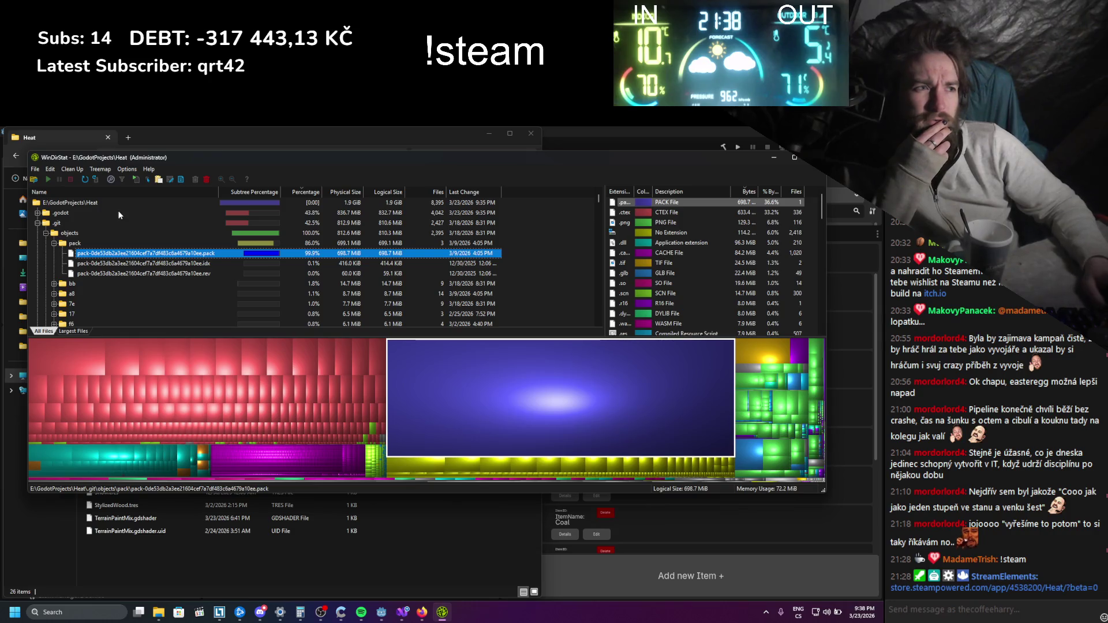
scroll(653, 292, down, 6)
scroll(655, 292, down, 10)
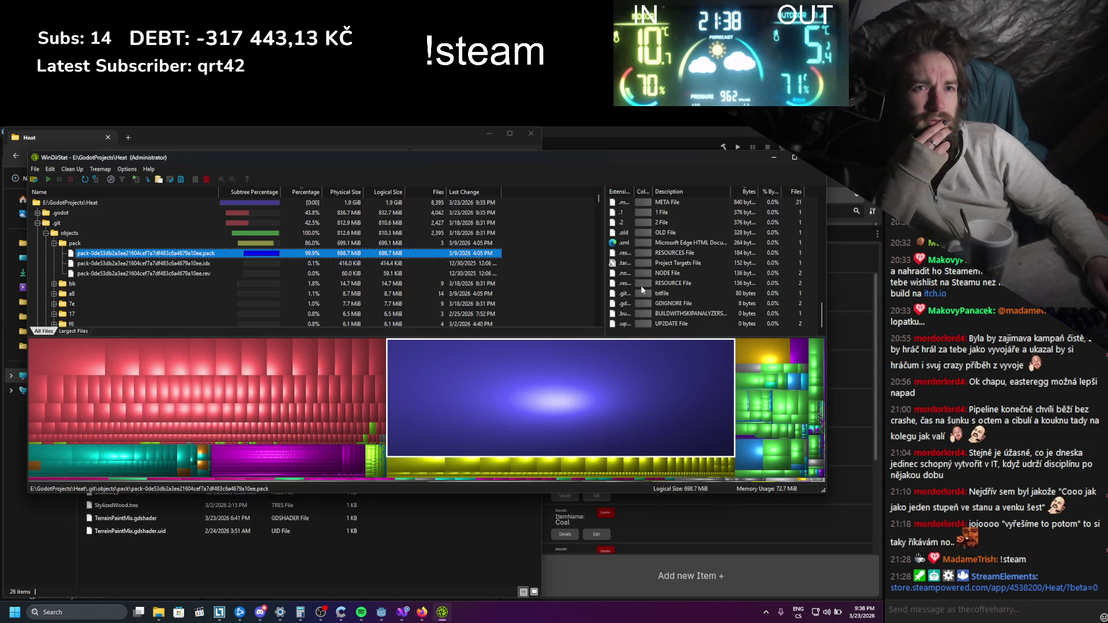
click(416, 614)
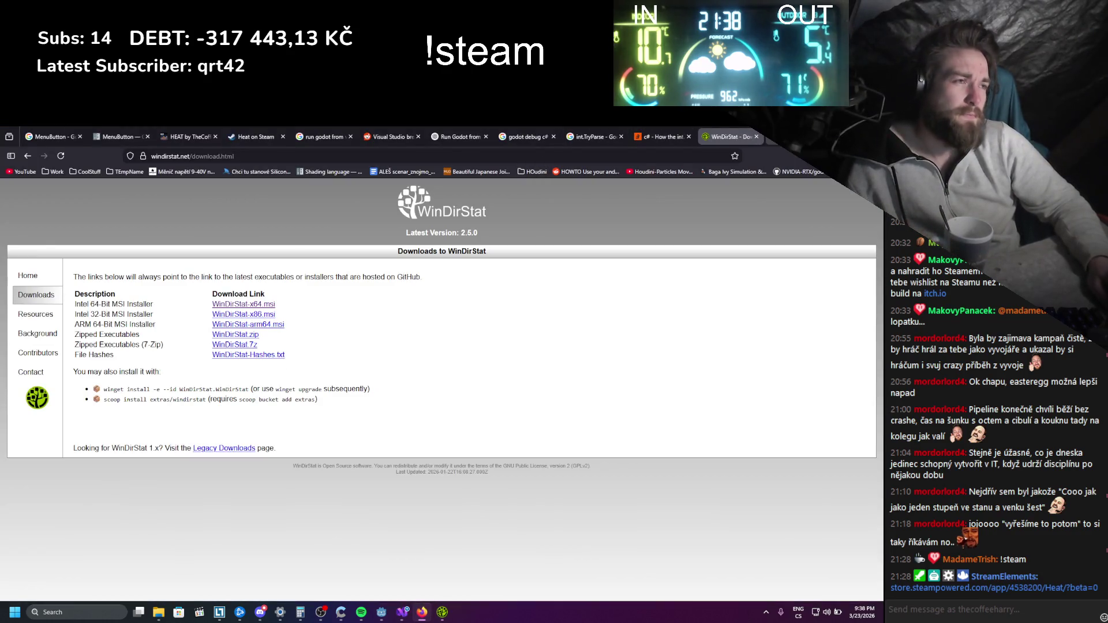
click(421, 612)
Check the Heat folder's Properties (1.86 GB, 8,395 files), then inspect the TerrainSnowMask texture in WinDirStat
mouse_move(158, 613)
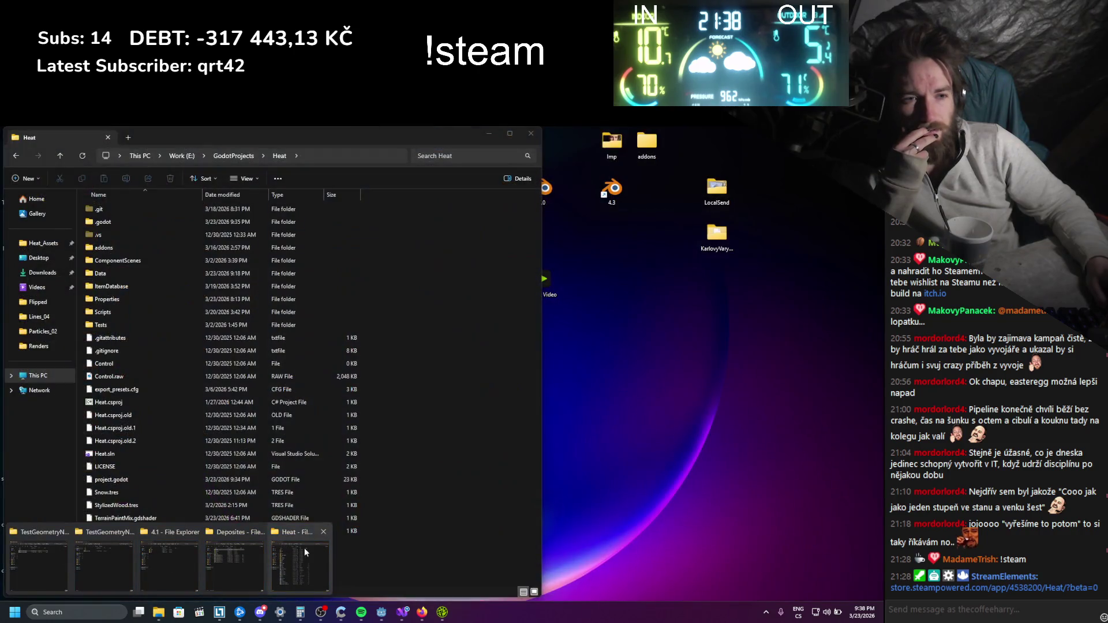
click(304, 551)
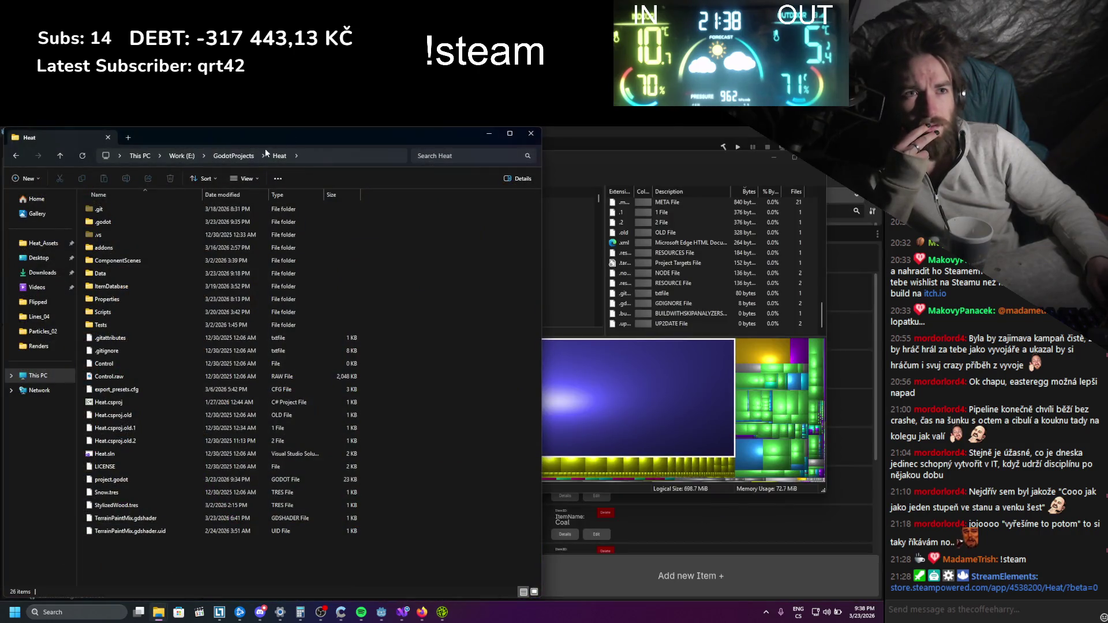
click(242, 156)
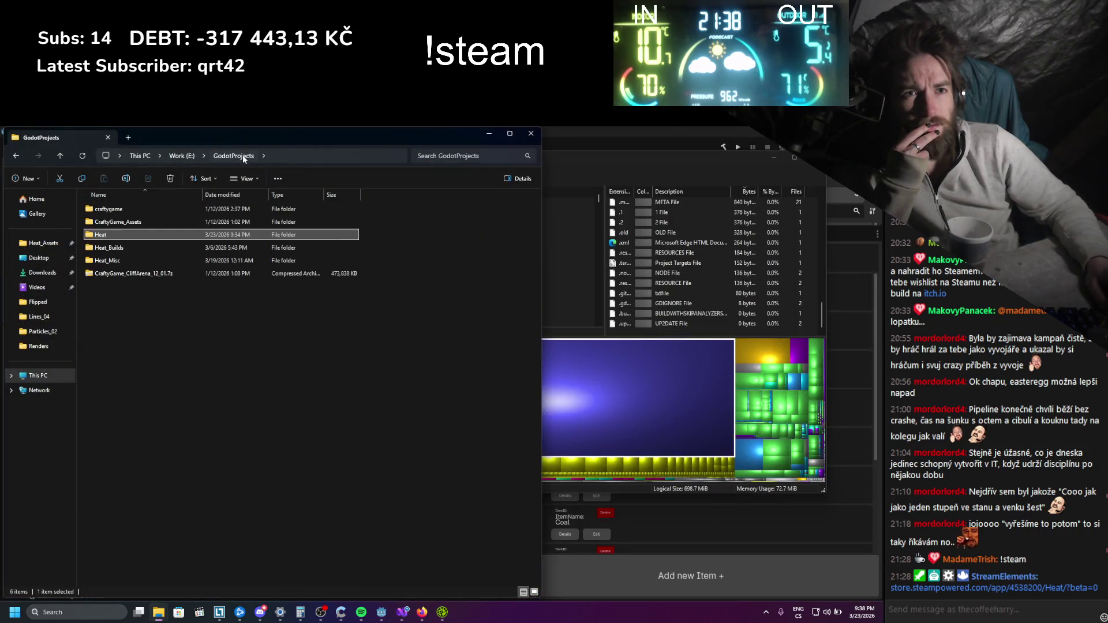
right_click(132, 233)
click(172, 421)
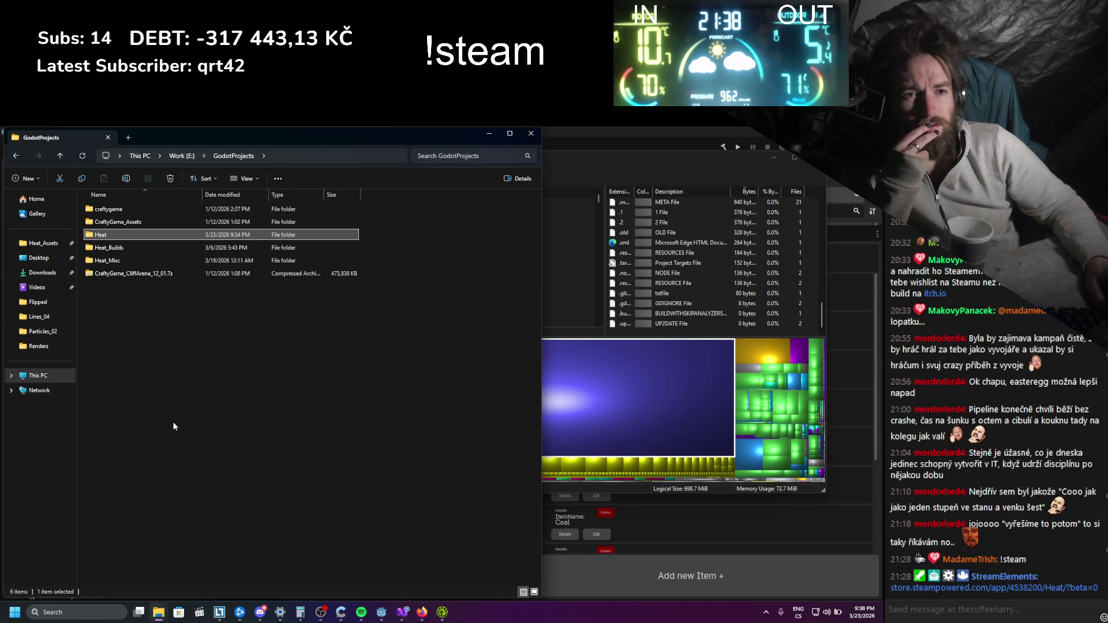
click(173, 519)
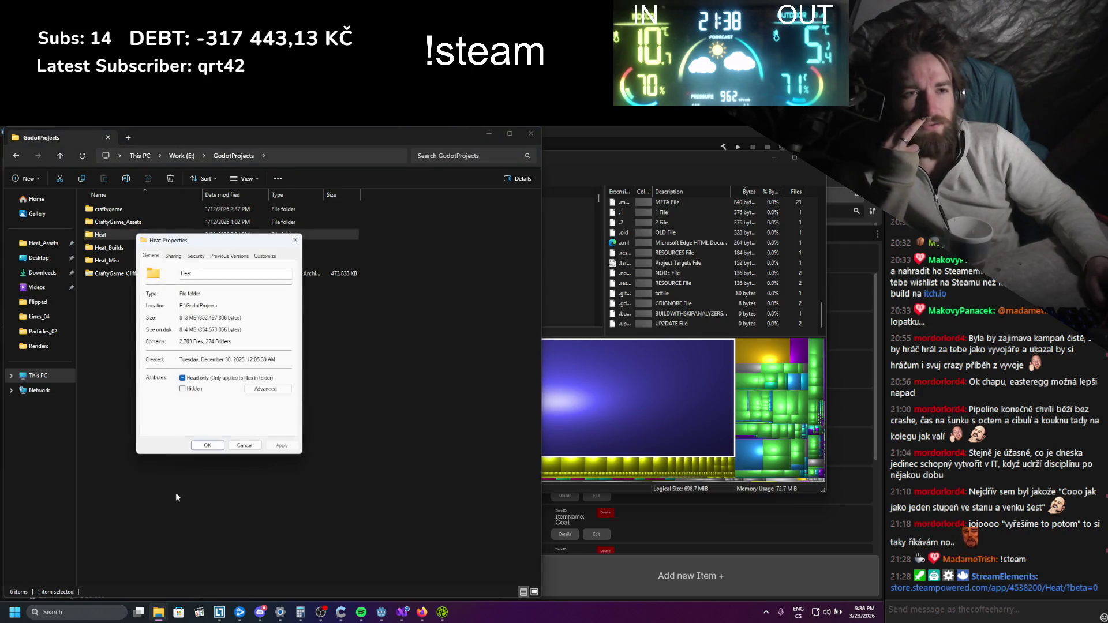
click(295, 240)
click(489, 132)
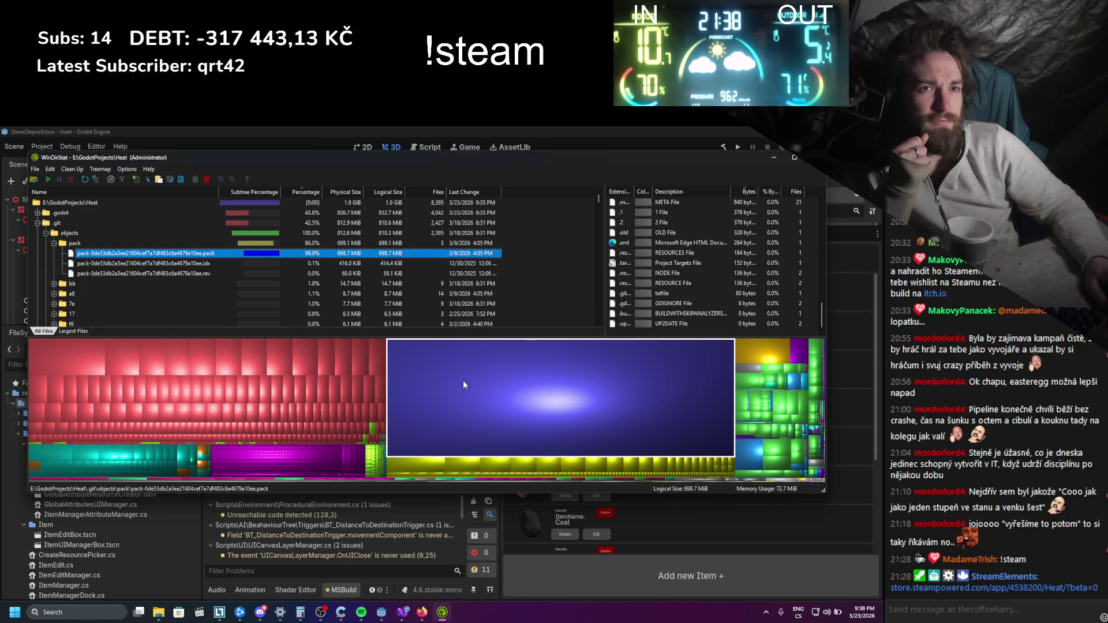
click(283, 348)
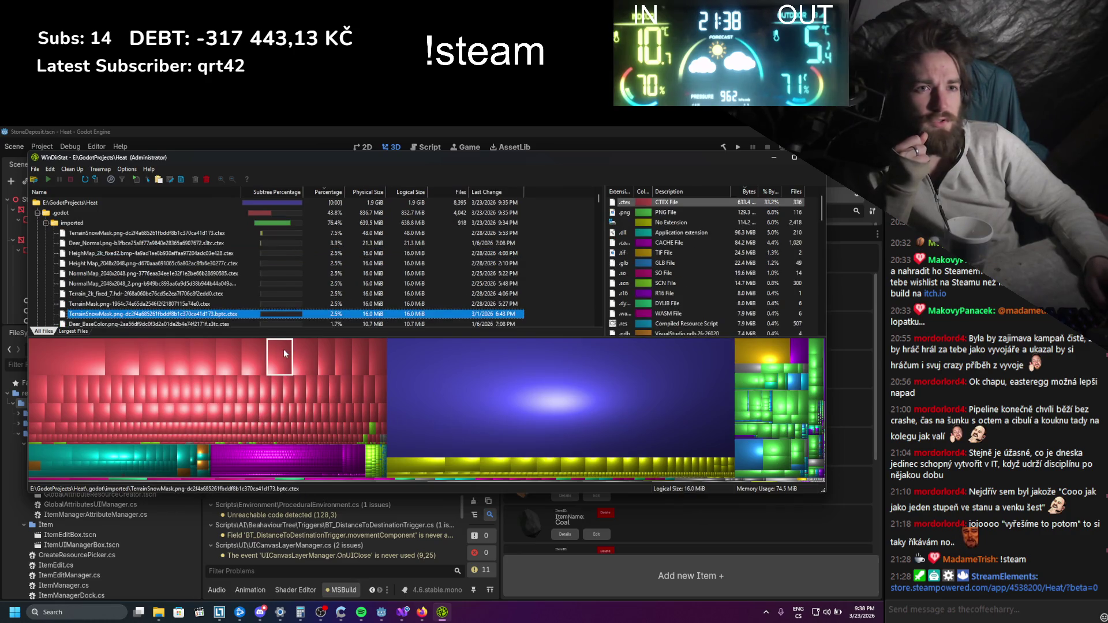
Inspect the large imported textures, including Deer_Normal and the TerrainSnowMask tile
click(189, 360)
click(118, 360)
click(53, 370)
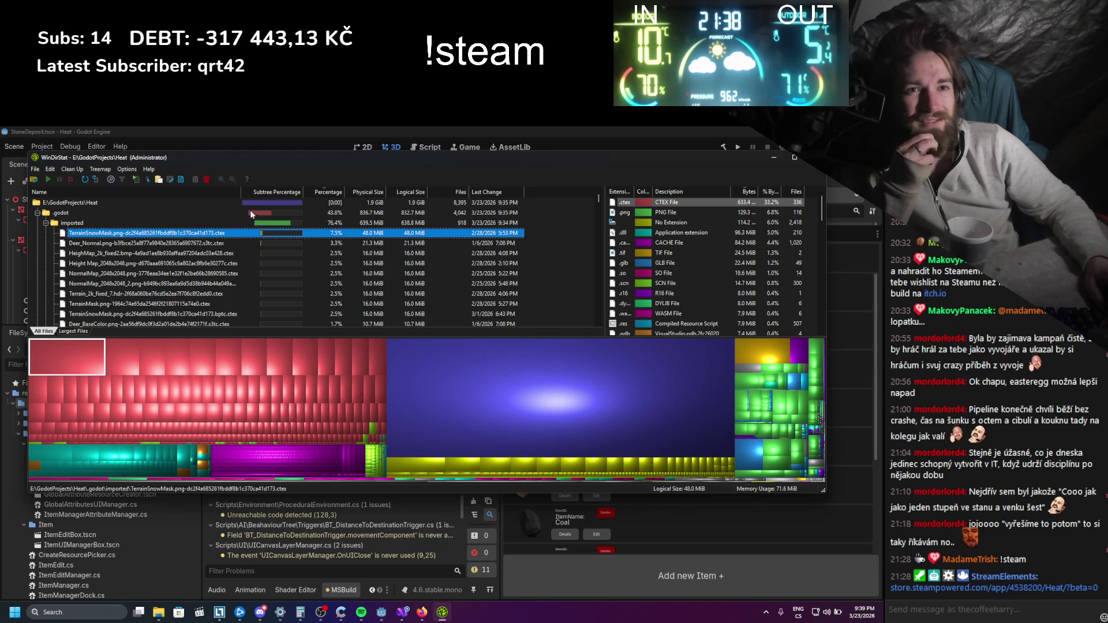
Widen the Name column, scroll the list, and select the huge .git pack file in the treemap
mouse_move(241, 192)
mouse_down()
mouse_move(271, 191)
mouse_move(252, 193)
mouse_up()
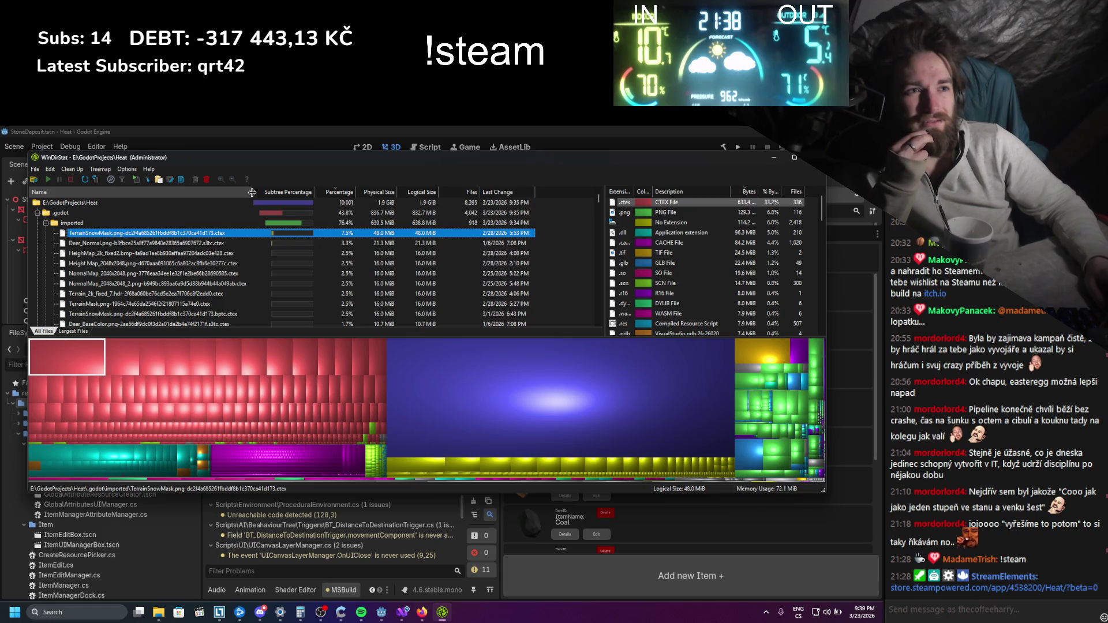
scroll(254, 244, down, 15)
scroll(254, 244, down, 10)
scroll(433, 234, down, 10)
scroll(566, 222, down, 5)
mouse_move(597, 220)
mouse_down()
mouse_move(601, 306)
mouse_move(603, 208)
mouse_move(617, 191)
mouse_up()
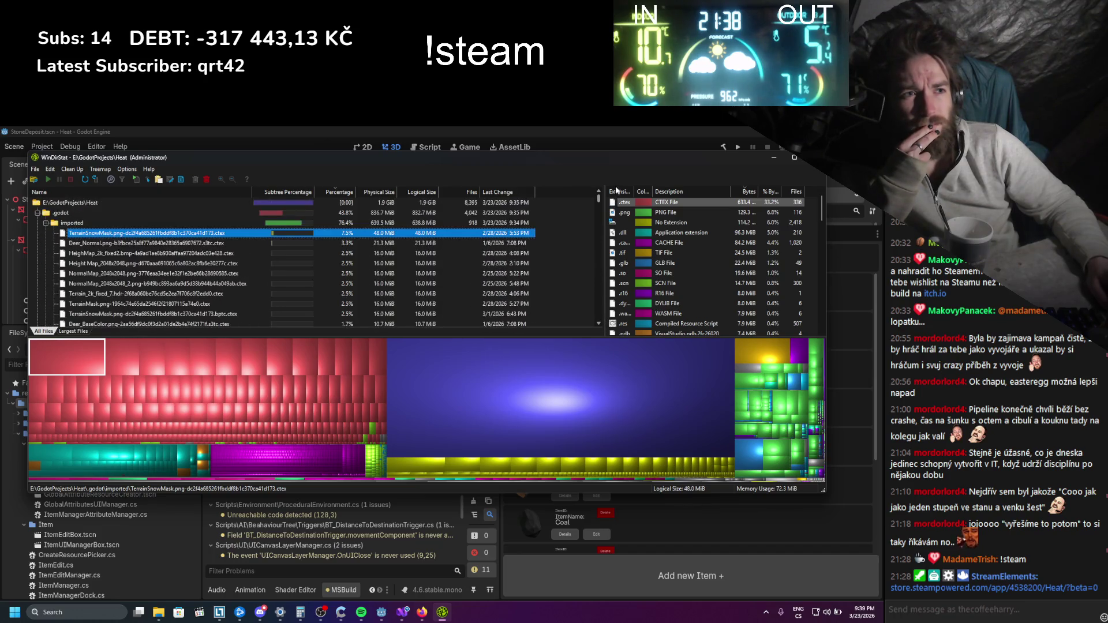
click(466, 404)
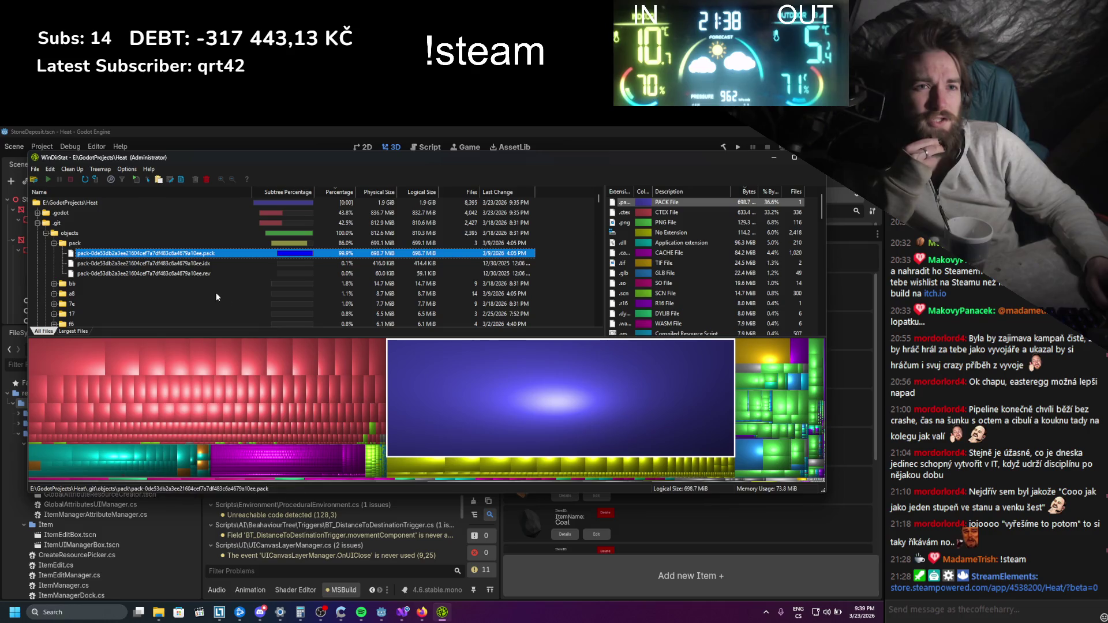
click(423, 614)
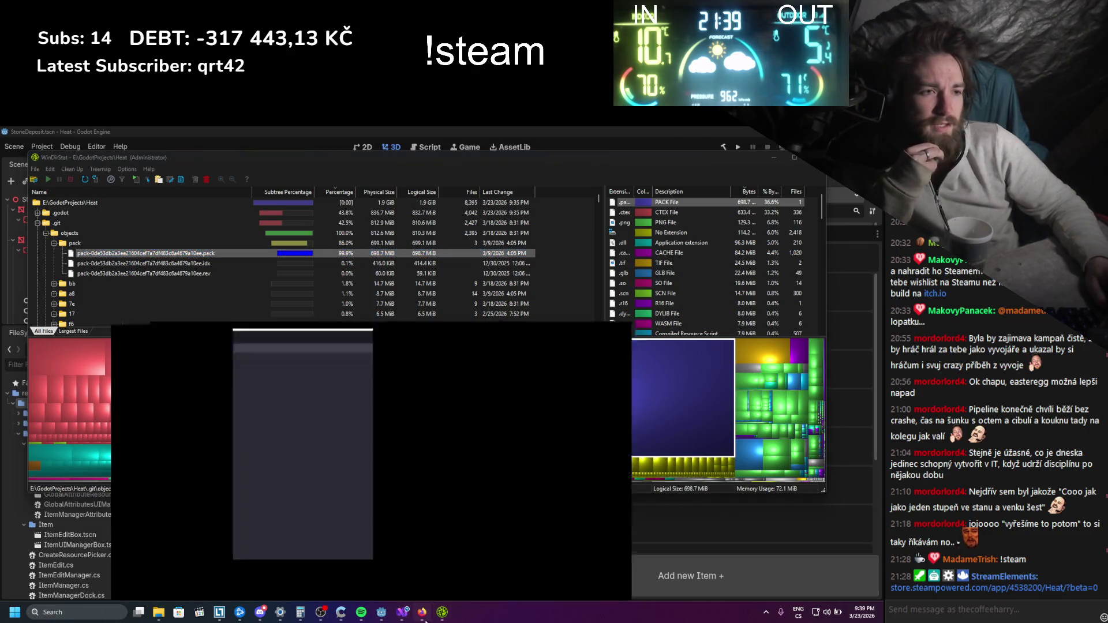
Switch to the open ChatGPT tab and start a new empty chat
click(766, 138)
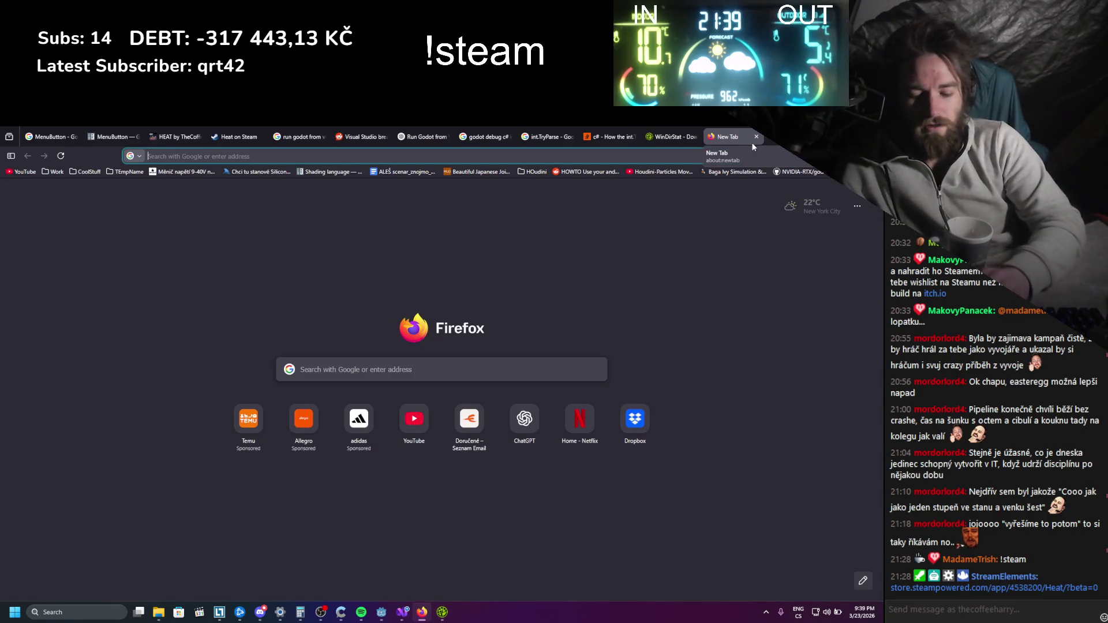
text(cahtr)
key(Return)
double_click(115, 202)
text(chat)
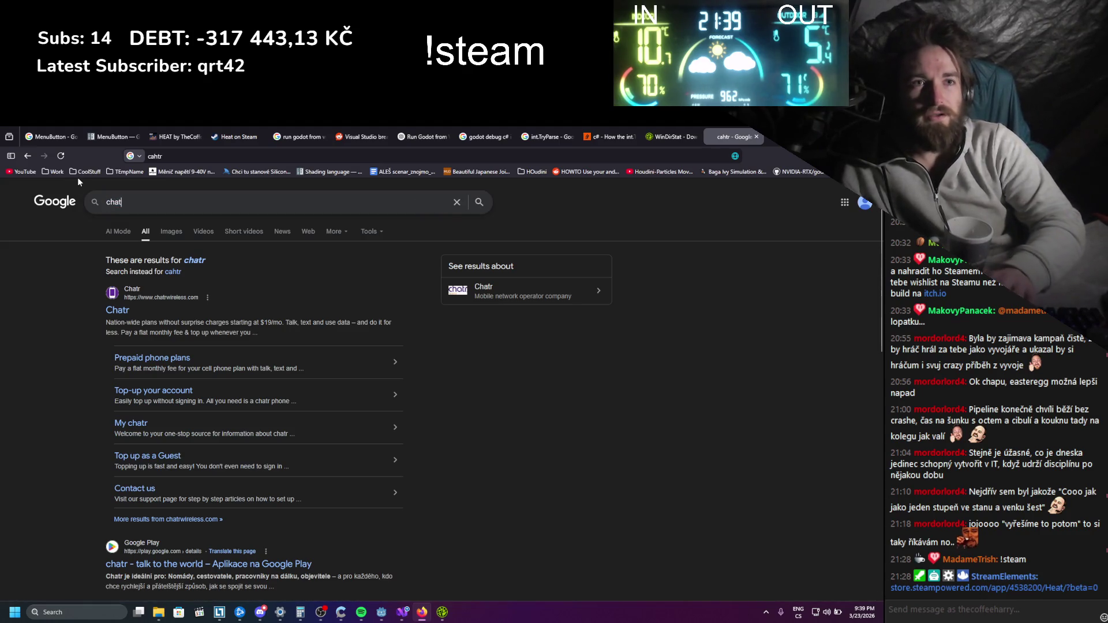
click(425, 137)
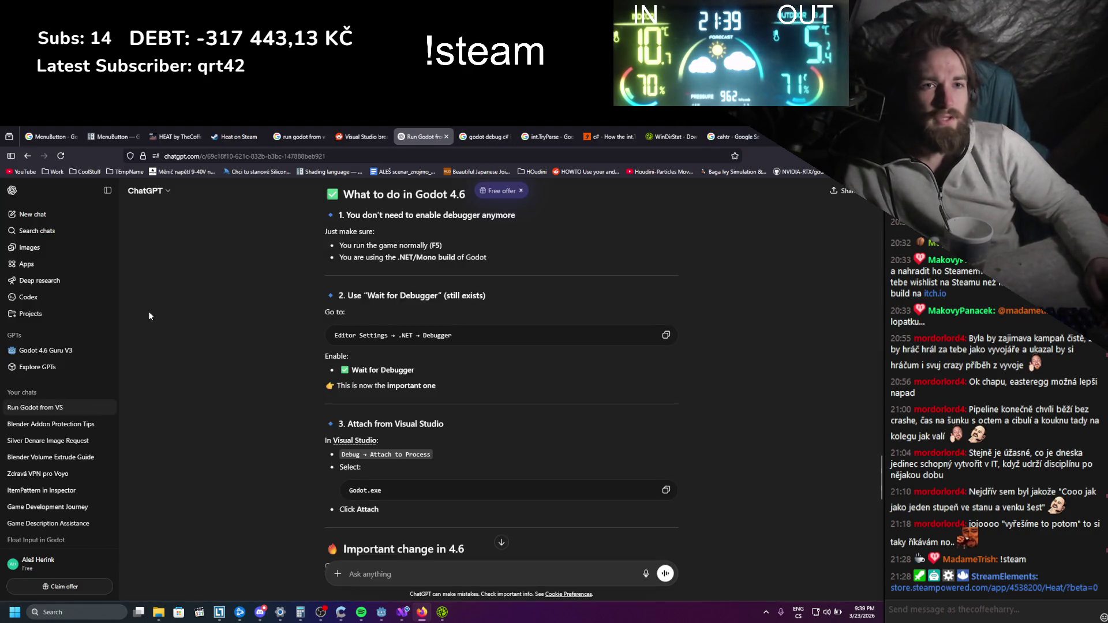
click(33, 215)
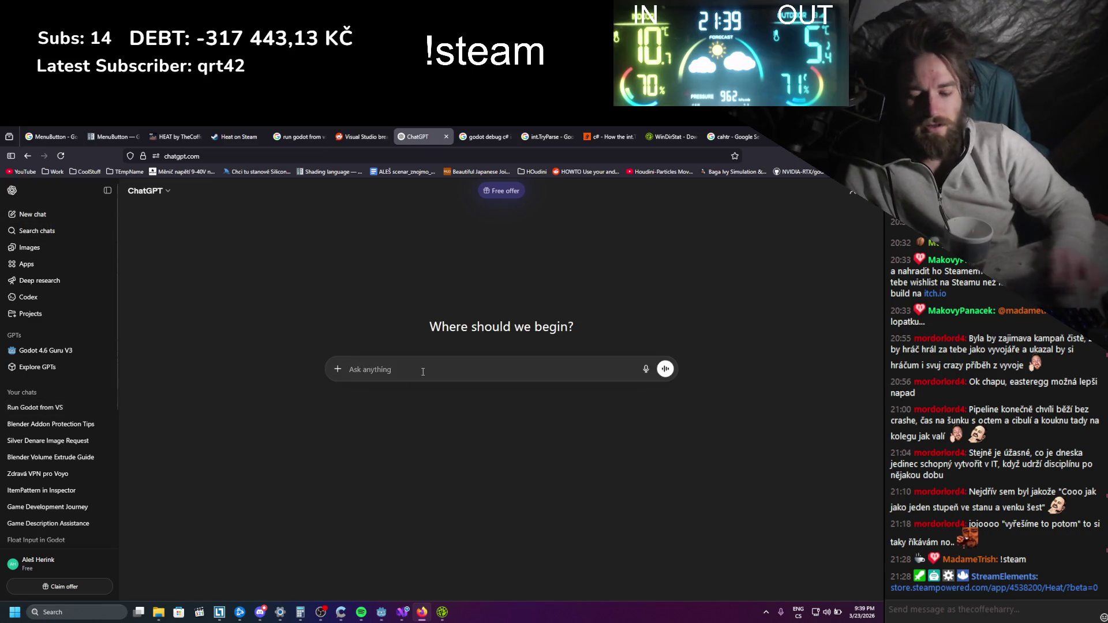
Ask ChatGPT what the .pack file in a Godot project's .git folder is
text(hi what is)
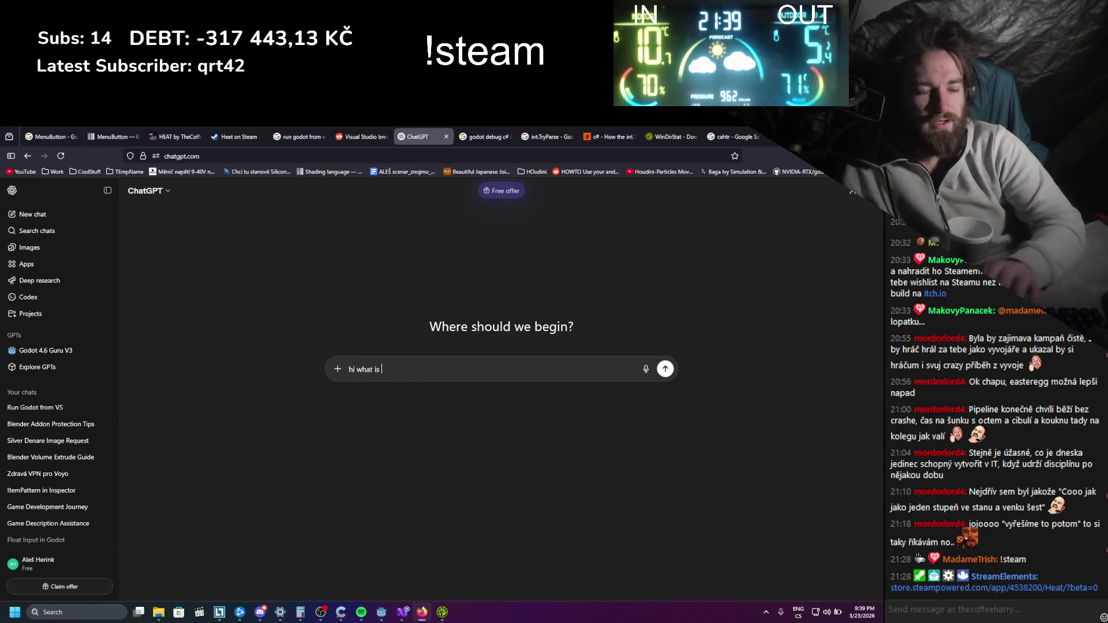
mouse_move(158, 612)
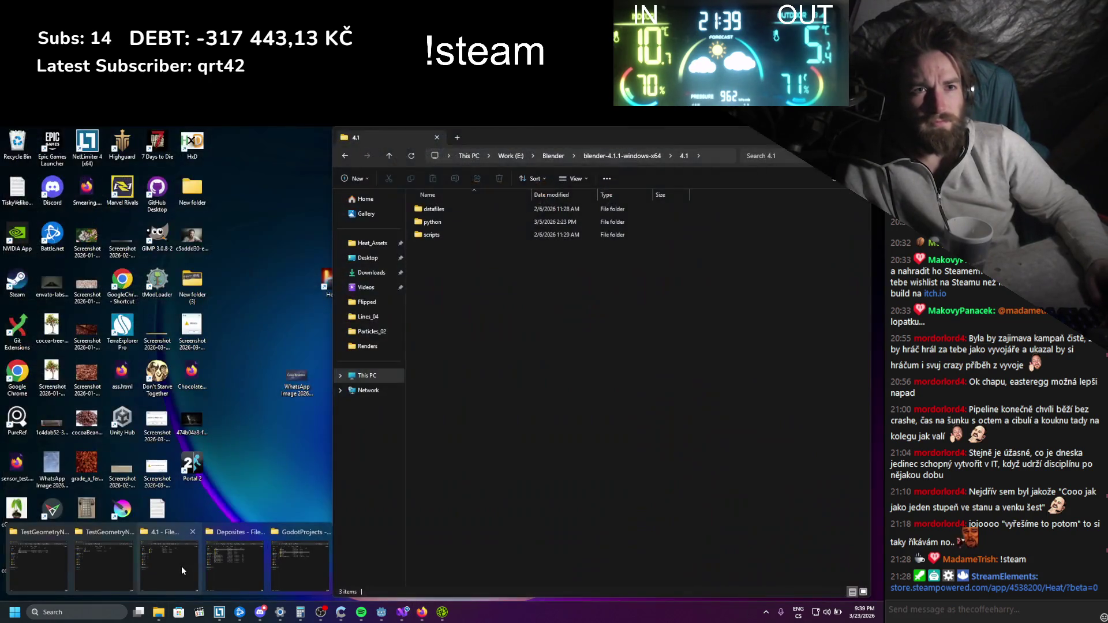
click(441, 613)
click(440, 614)
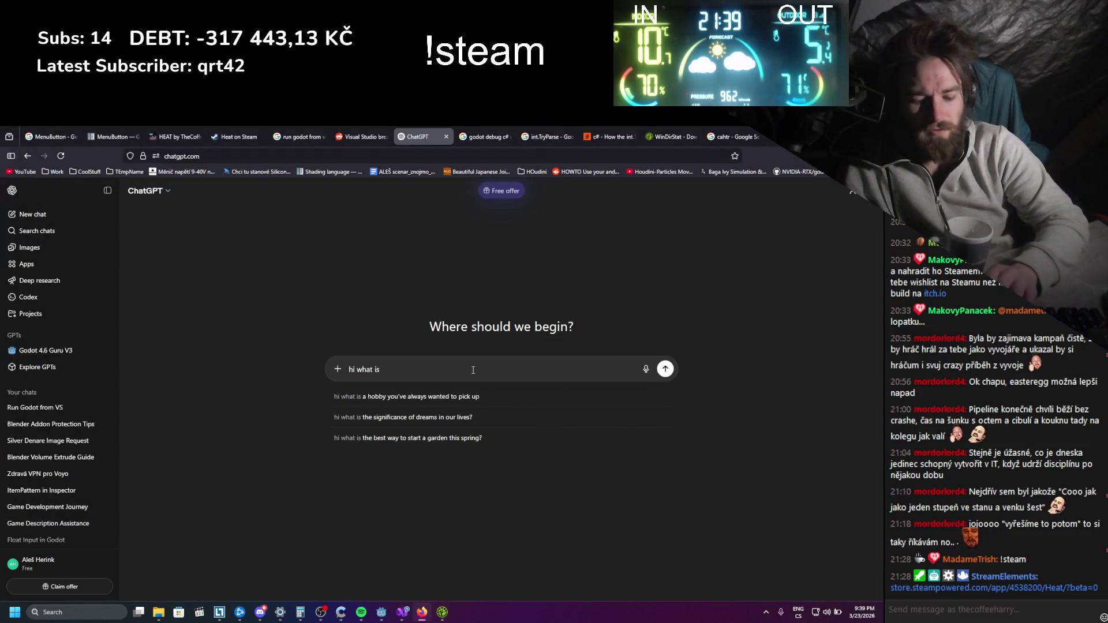
text(.pack file in gi)
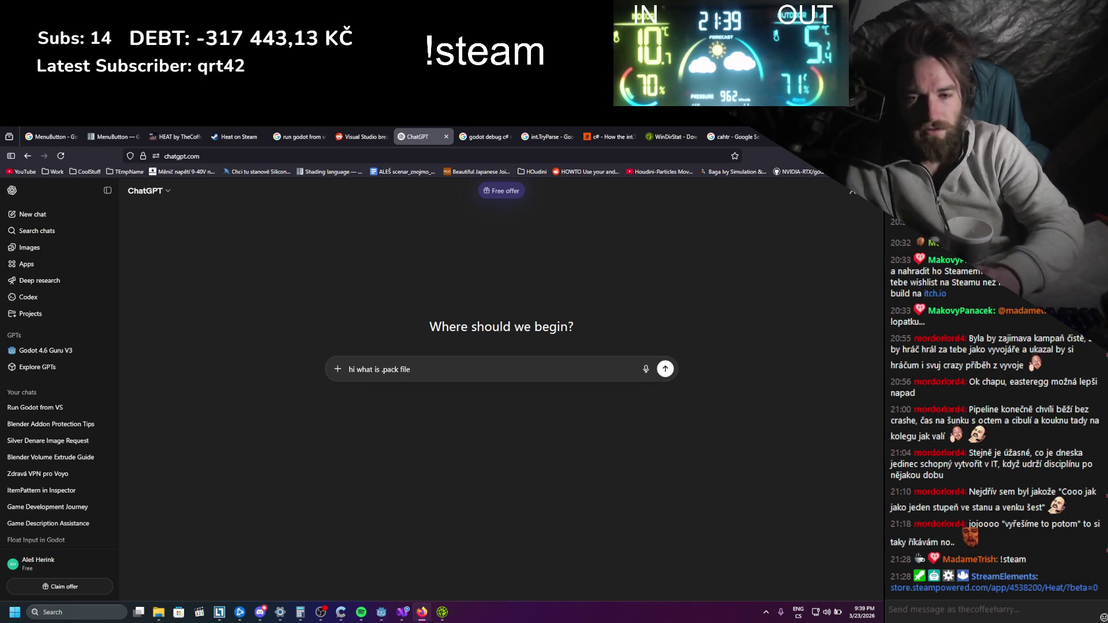
text(thub repo folder of go)
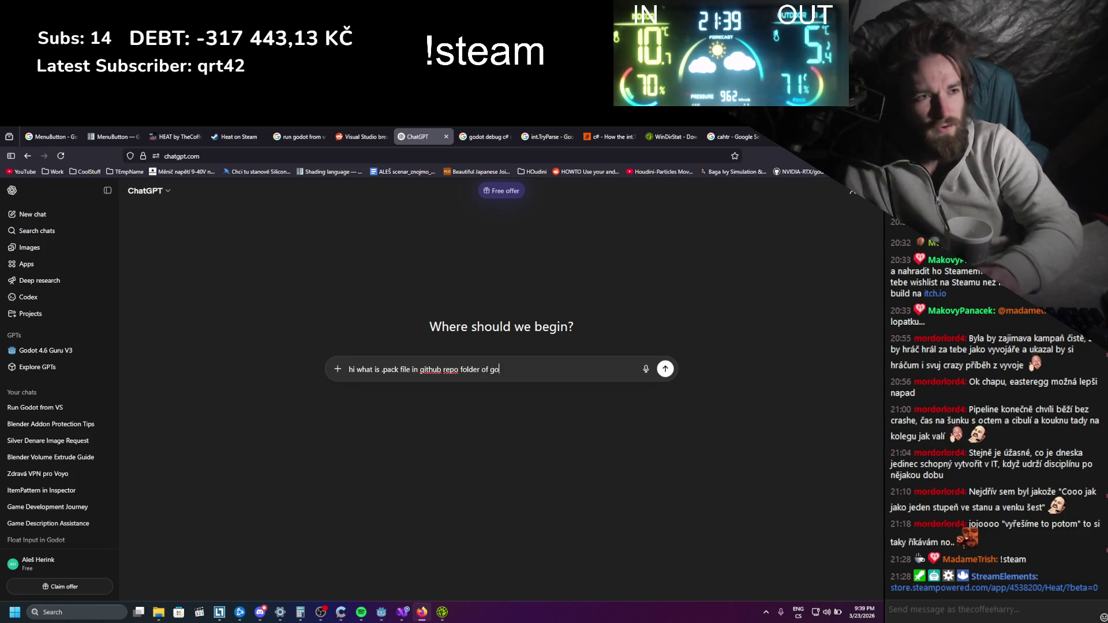
text(dot project)
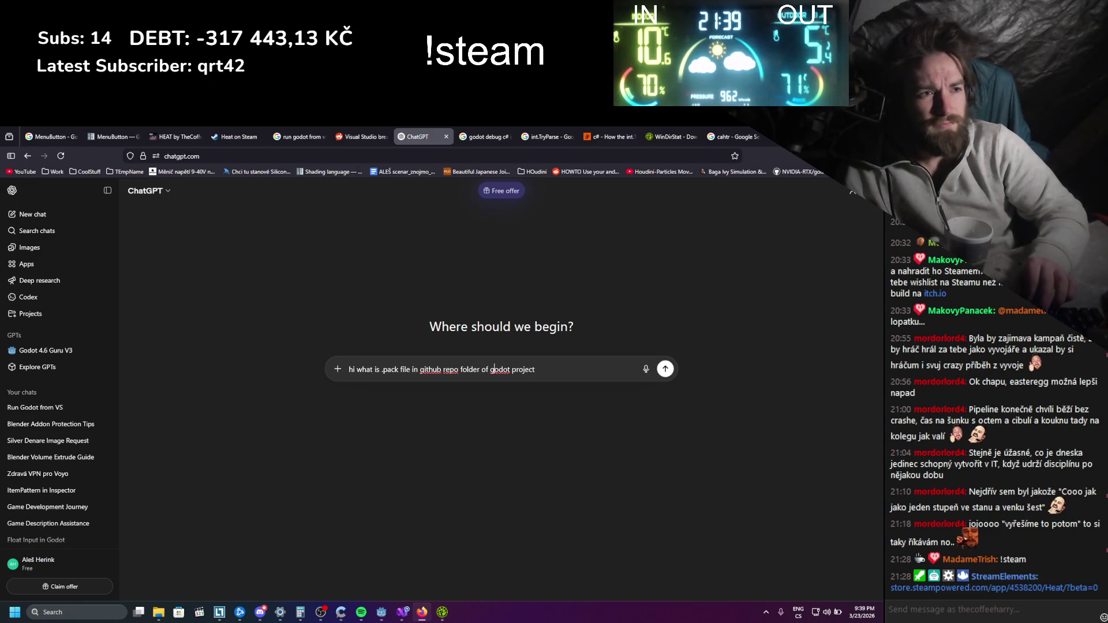
click(481, 369)
text(.git)
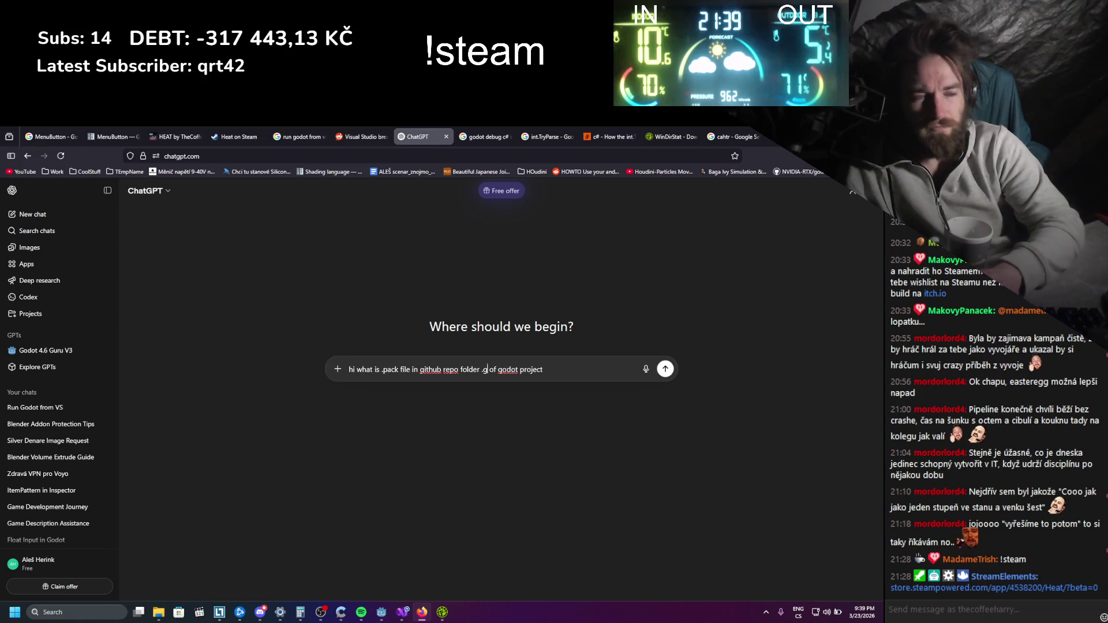
key(Return)
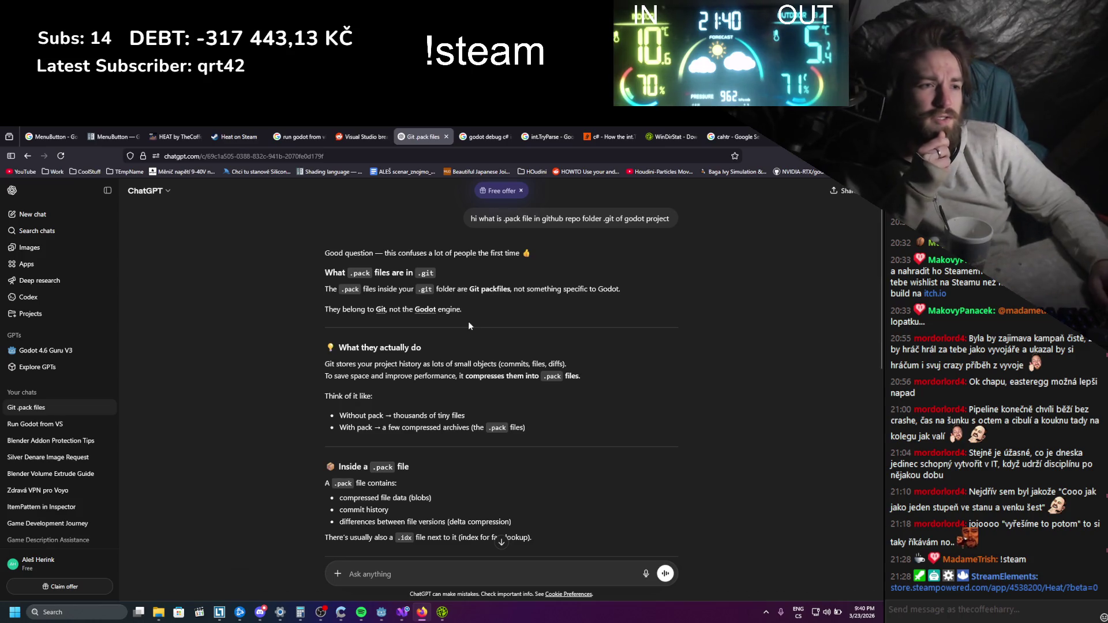
Finish reading ChatGPT's Git pack-file answer, then return to WinDirStat showing the 698.7 MiB pack
scroll(427, 335, down, 3)
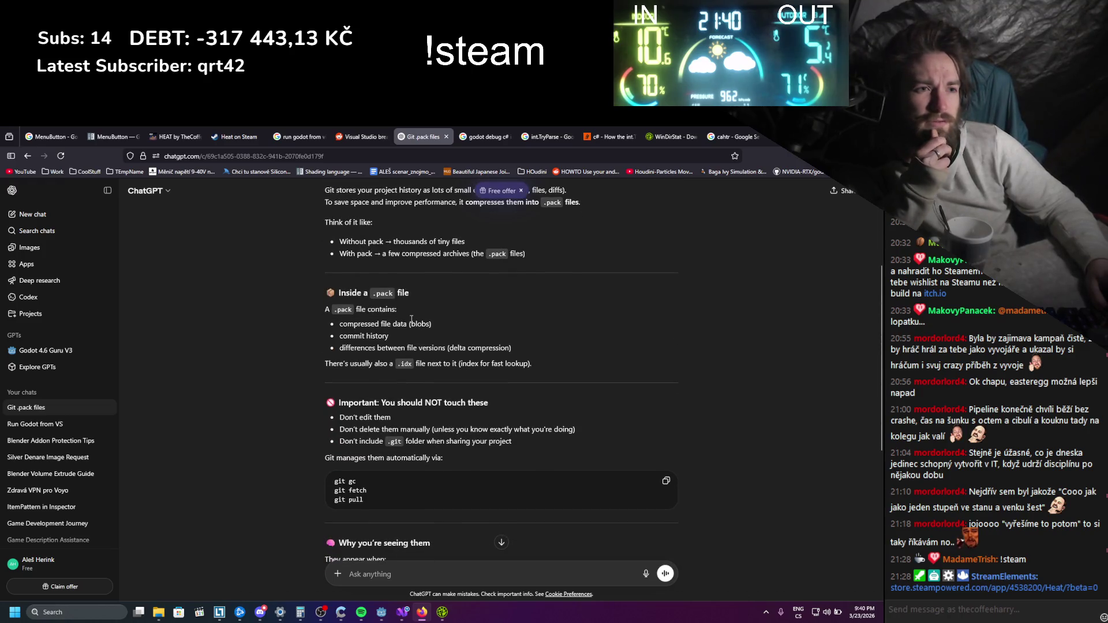
scroll(411, 319, down, 5)
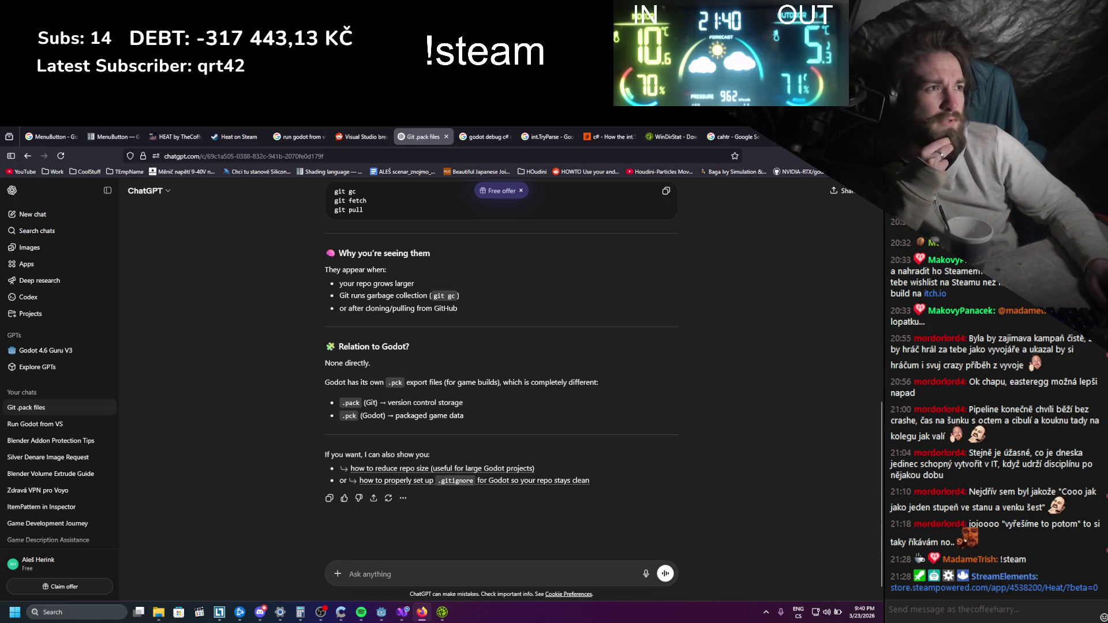
key(alt+Tab)
key(alt+Tab)
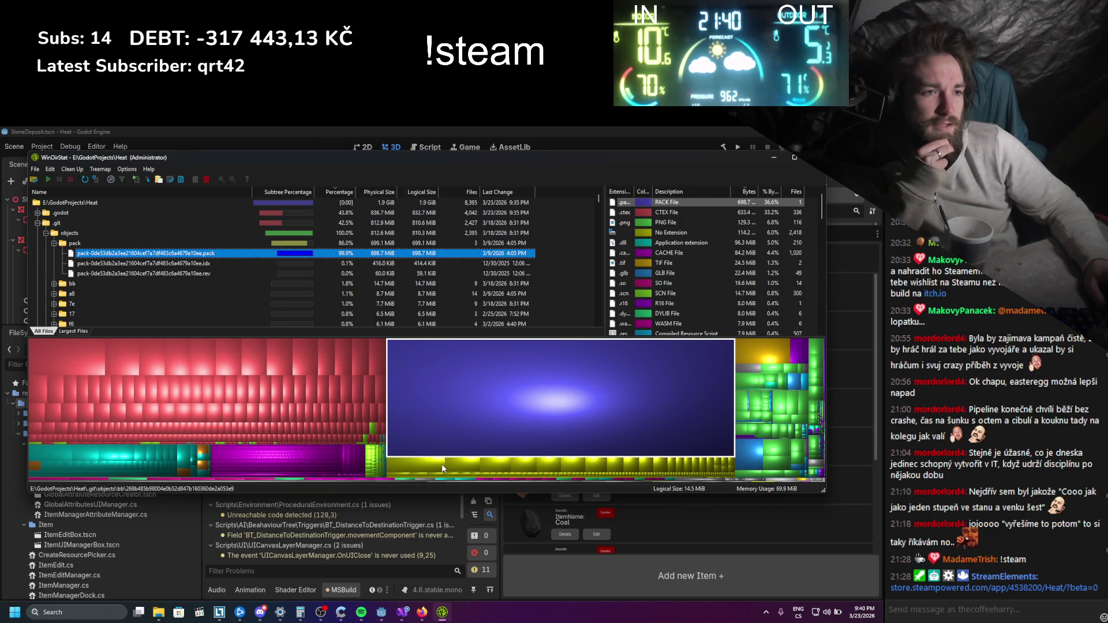
Identify the yellow treemap block's file, then collapse the .git objects and .git folders
click(443, 466)
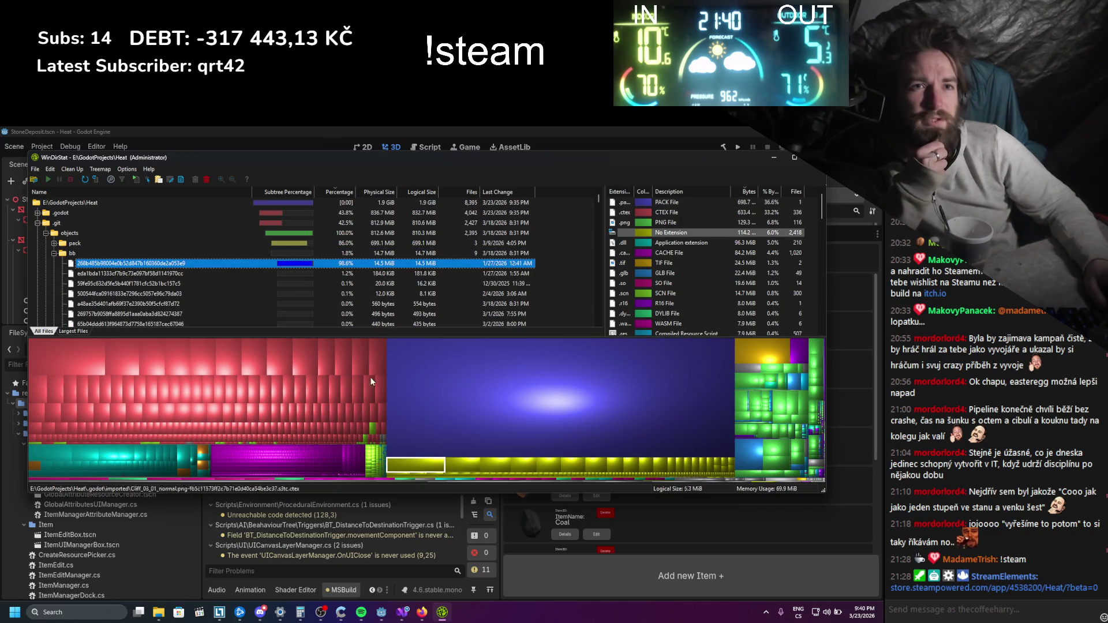
click(54, 253)
click(46, 233)
click(39, 224)
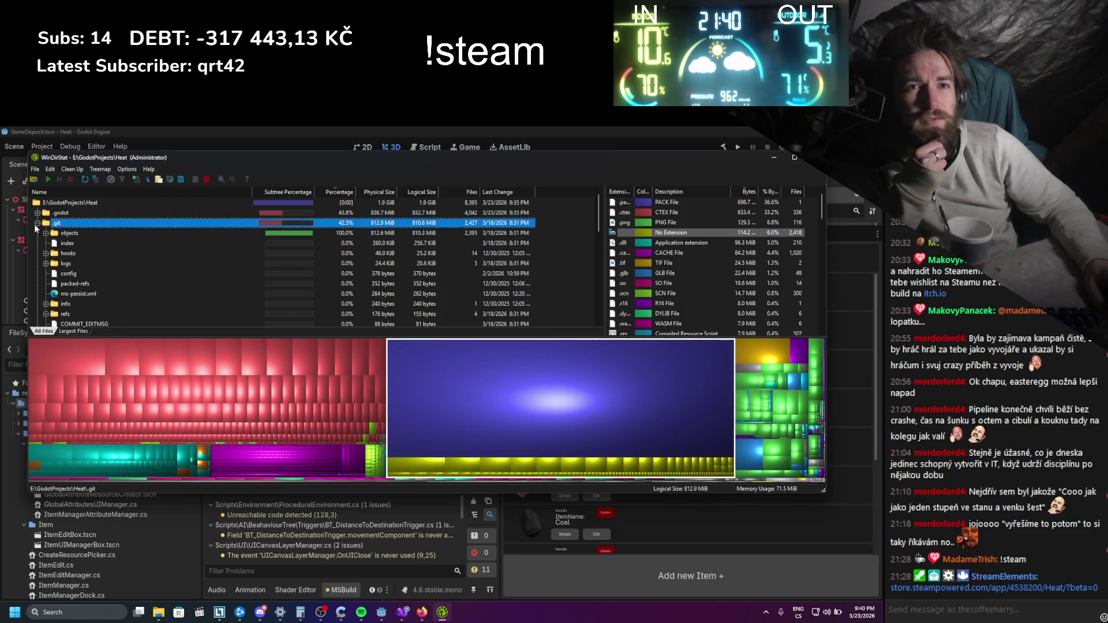
click(38, 223)
scroll(38, 242, down, 4)
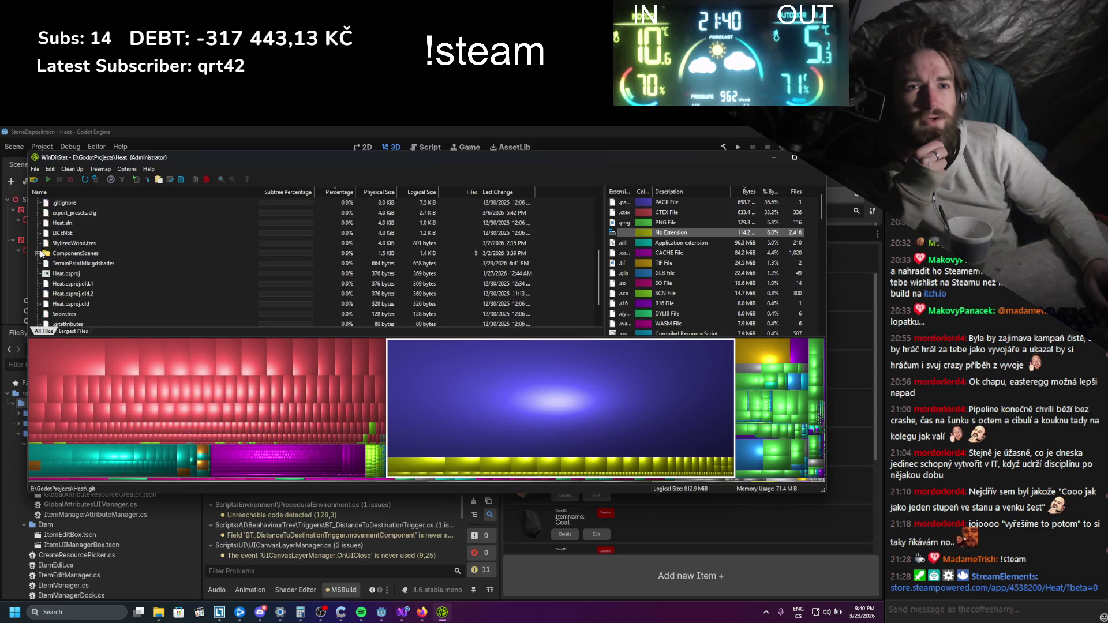
scroll(41, 254, up, 4)
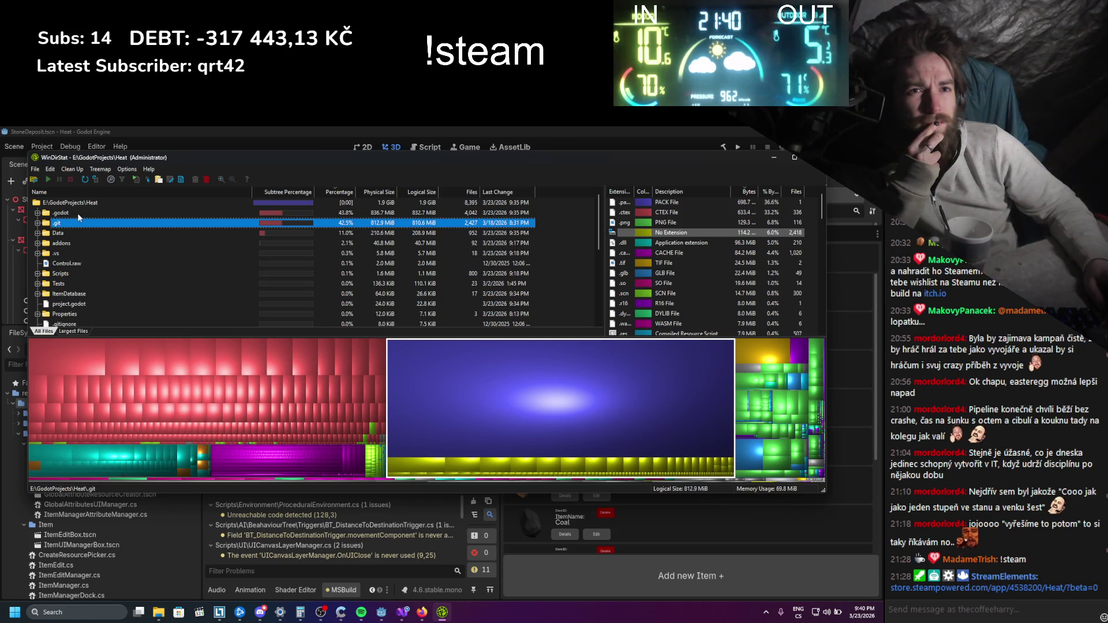
Inspect .godot's share, trace a teal tile to System.Private.CoreLib.dll, and collapse build folders to temp
click(77, 213)
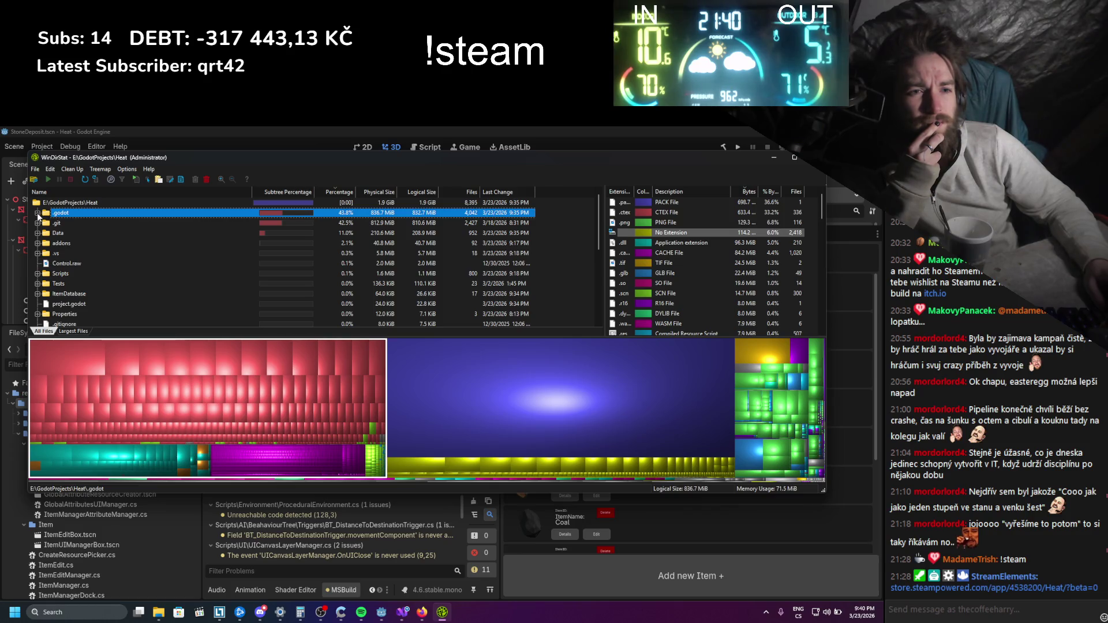
click(100, 454)
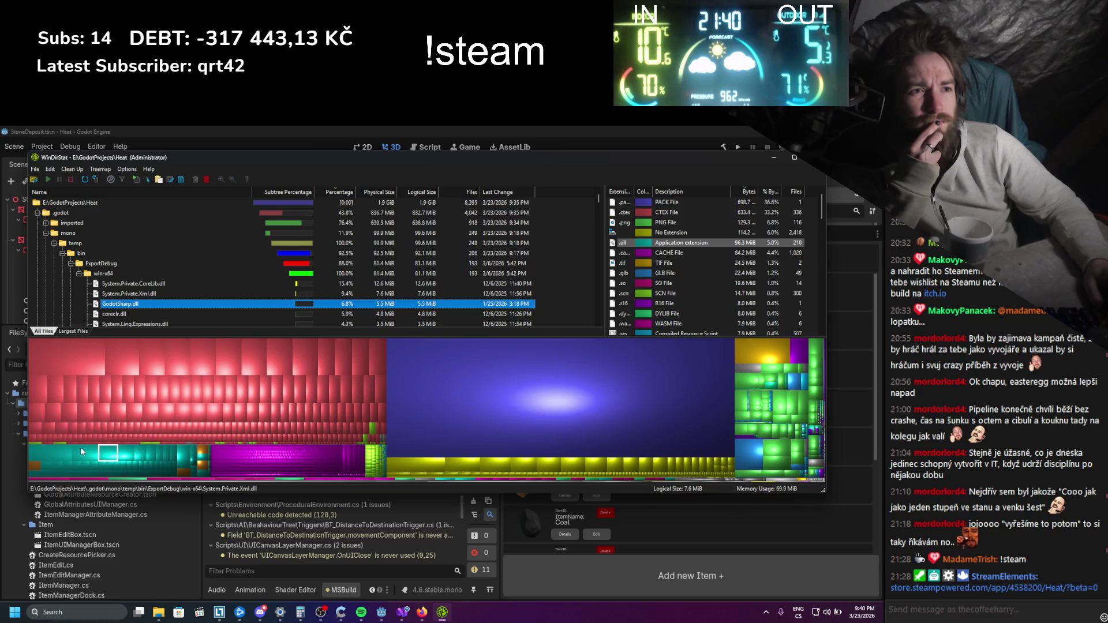
click(81, 452)
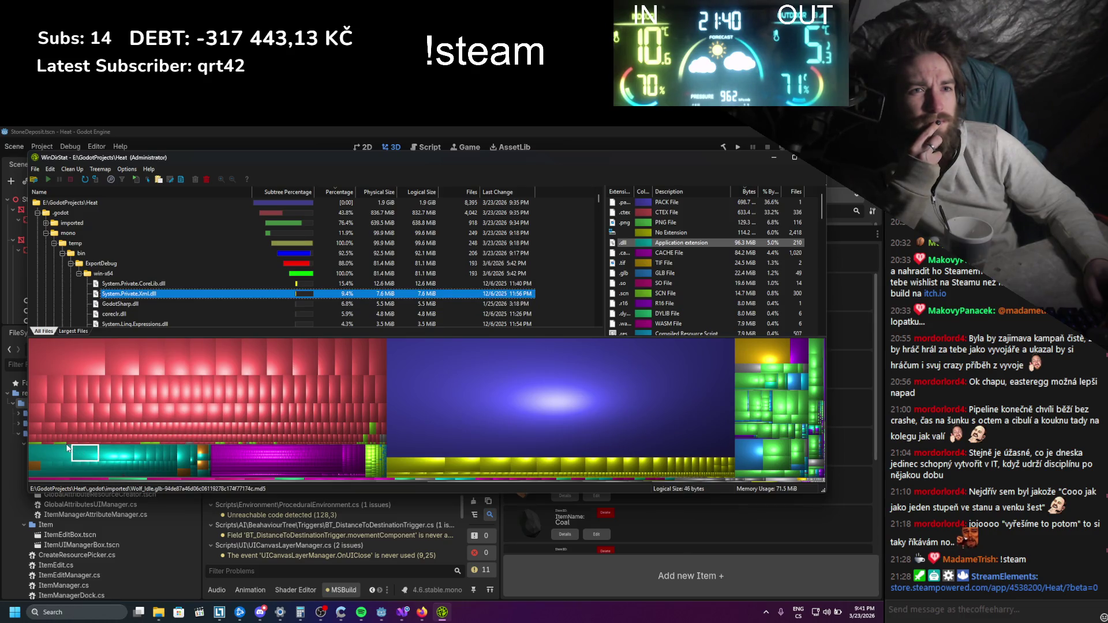
click(63, 448)
scroll(114, 251, down, 10)
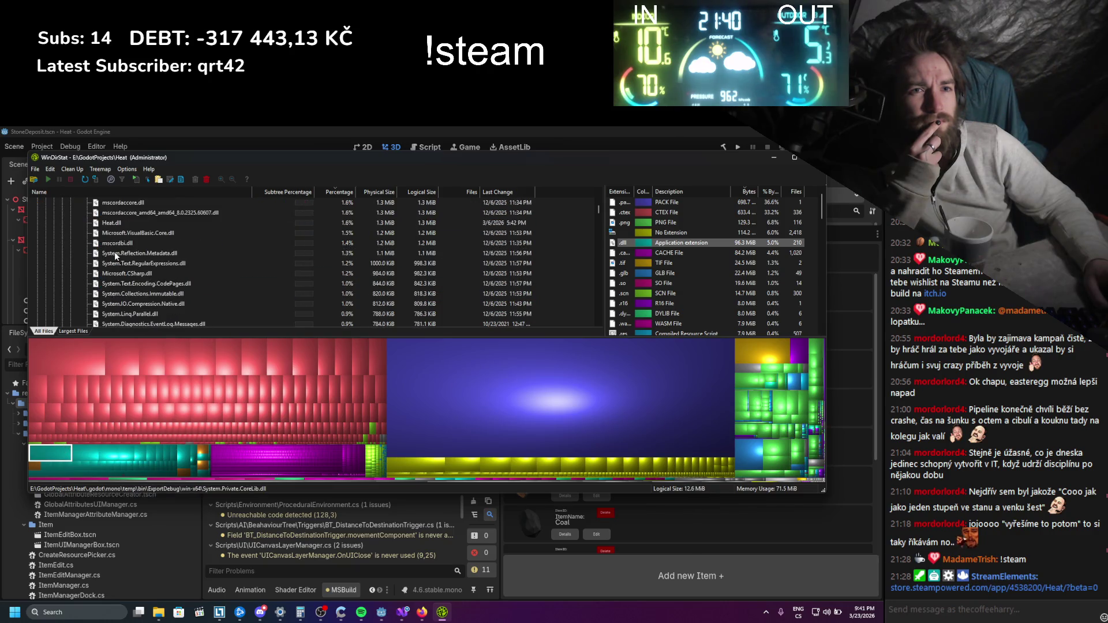
scroll(114, 252, up, 10)
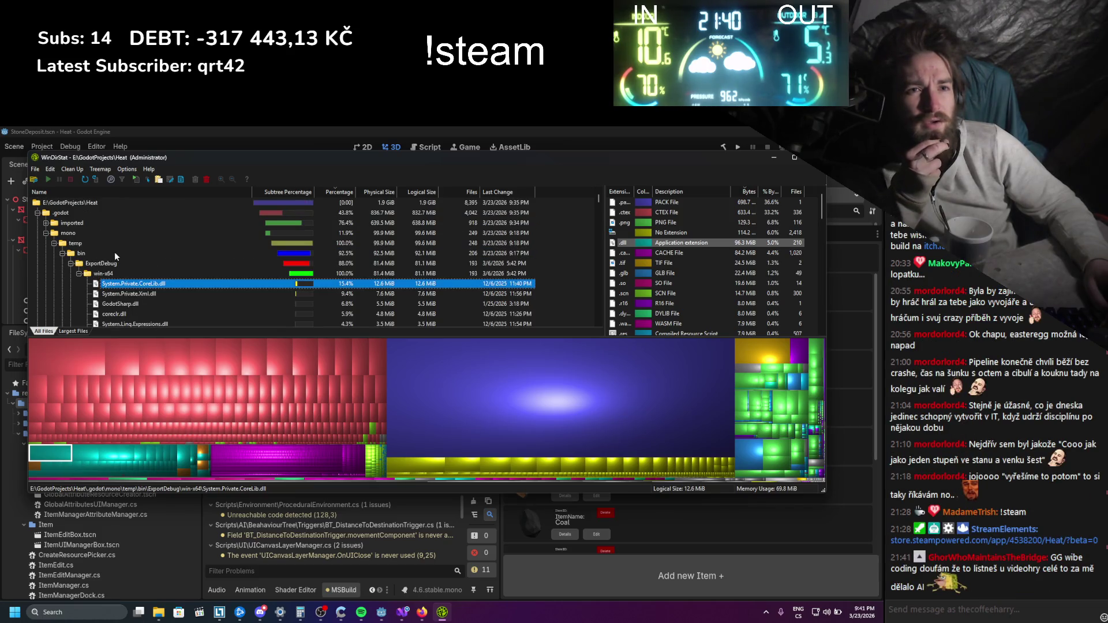
click(79, 273)
click(70, 263)
click(63, 253)
click(53, 243)
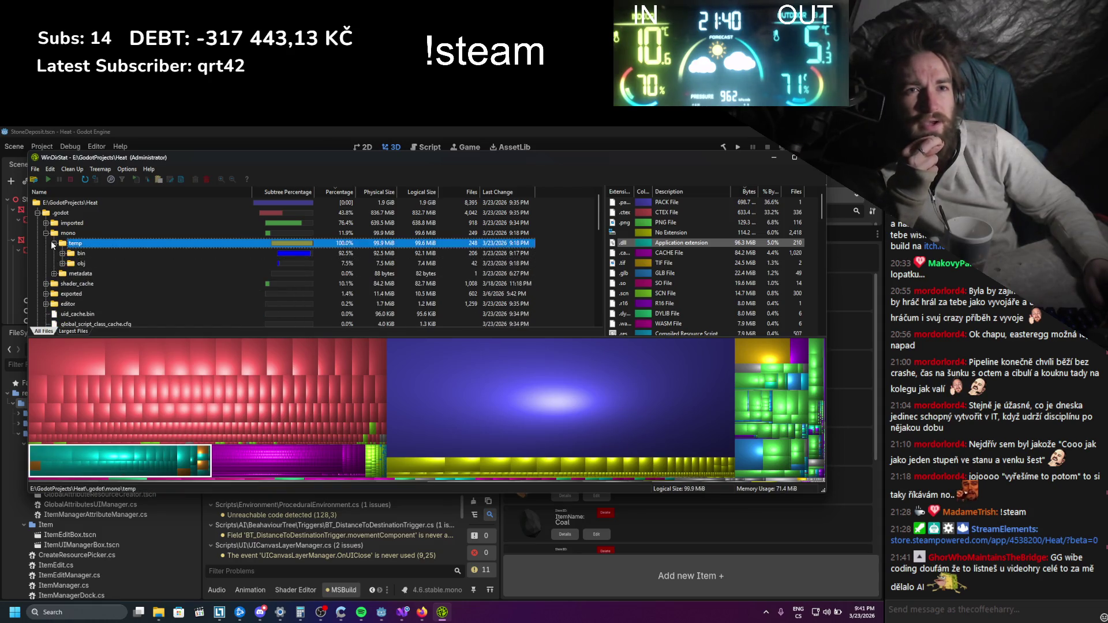
Jump to the largest imported texture, TerrainSnowMask .ctex at 48 MiB, and return to Godot
click(65, 341)
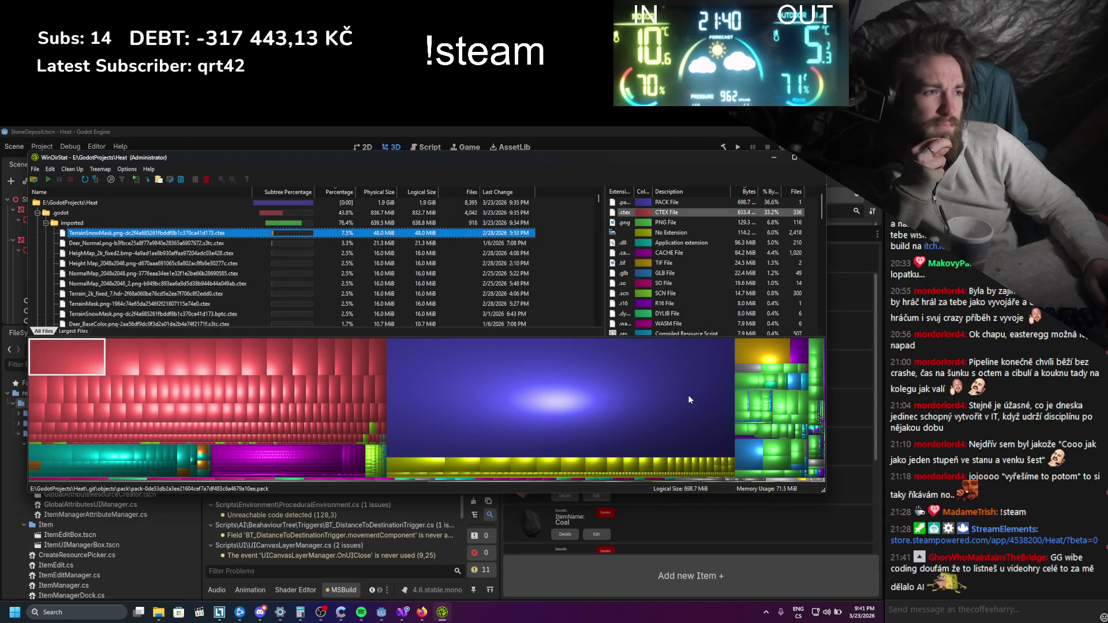
click(752, 403)
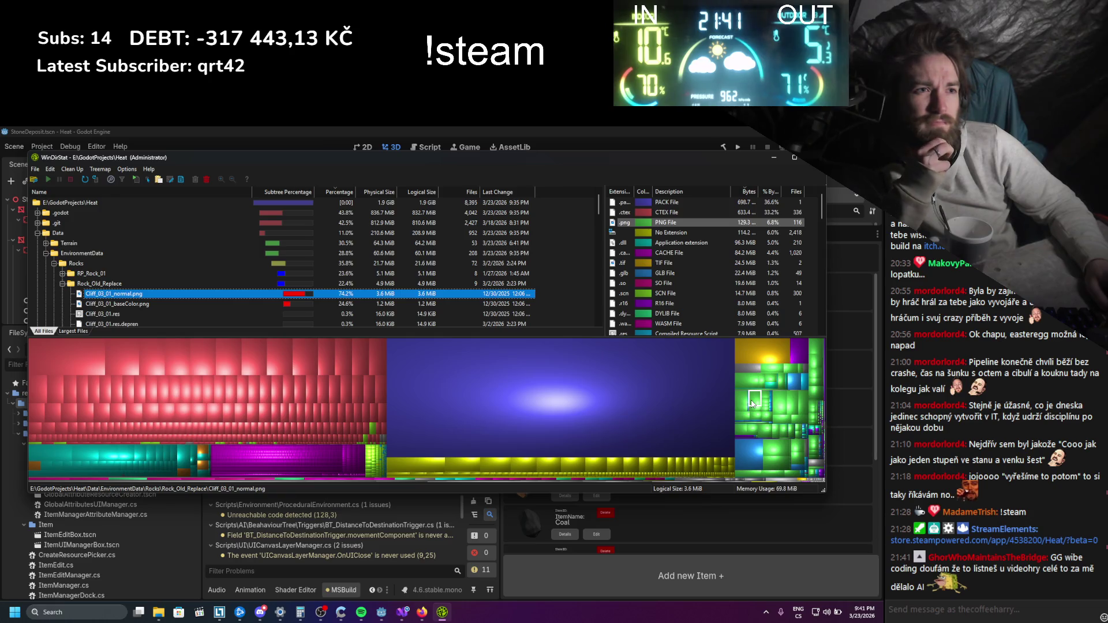
click(90, 363)
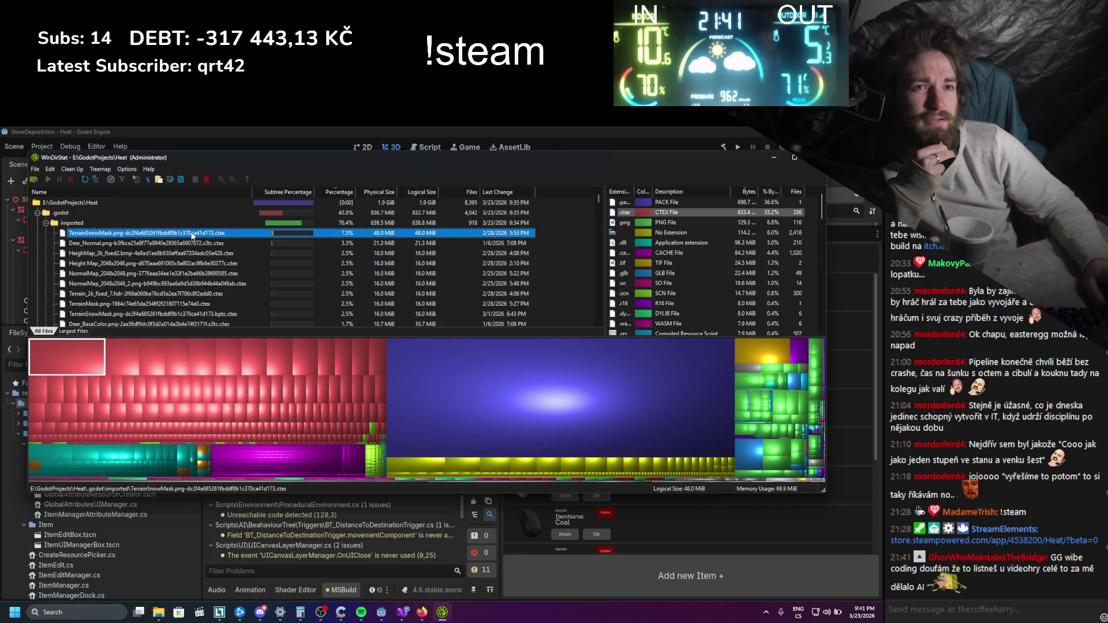
click(381, 612)
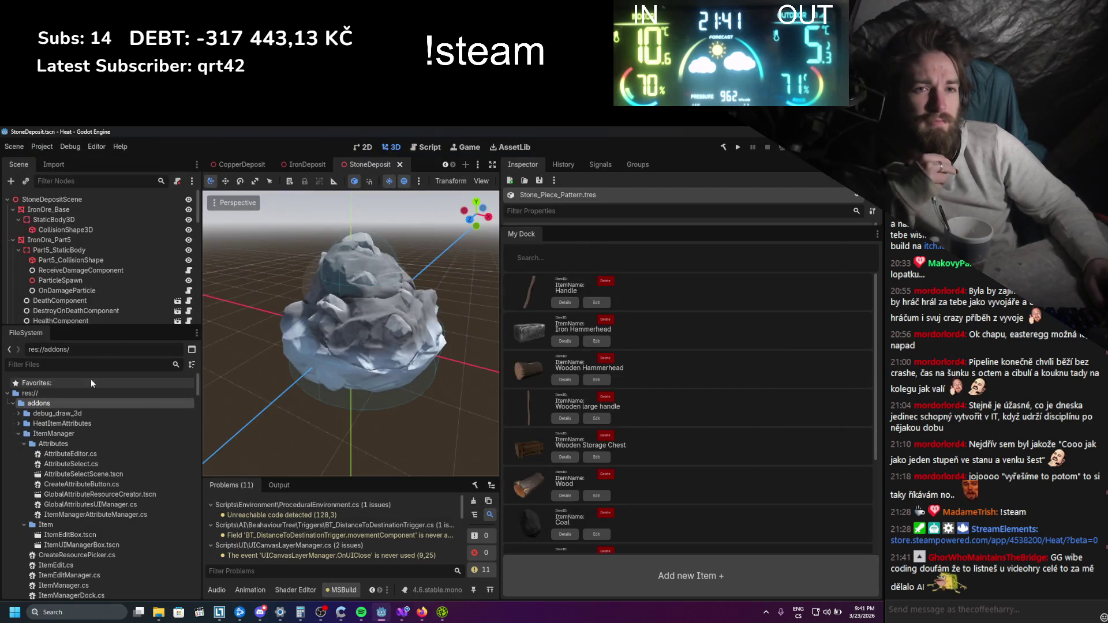
Filter FileSystem for 'terrainsnow' and show TerrainSnowMask.png's import settings: 4096×4096 BPTC, 16 MiB
text(terrainsnow)
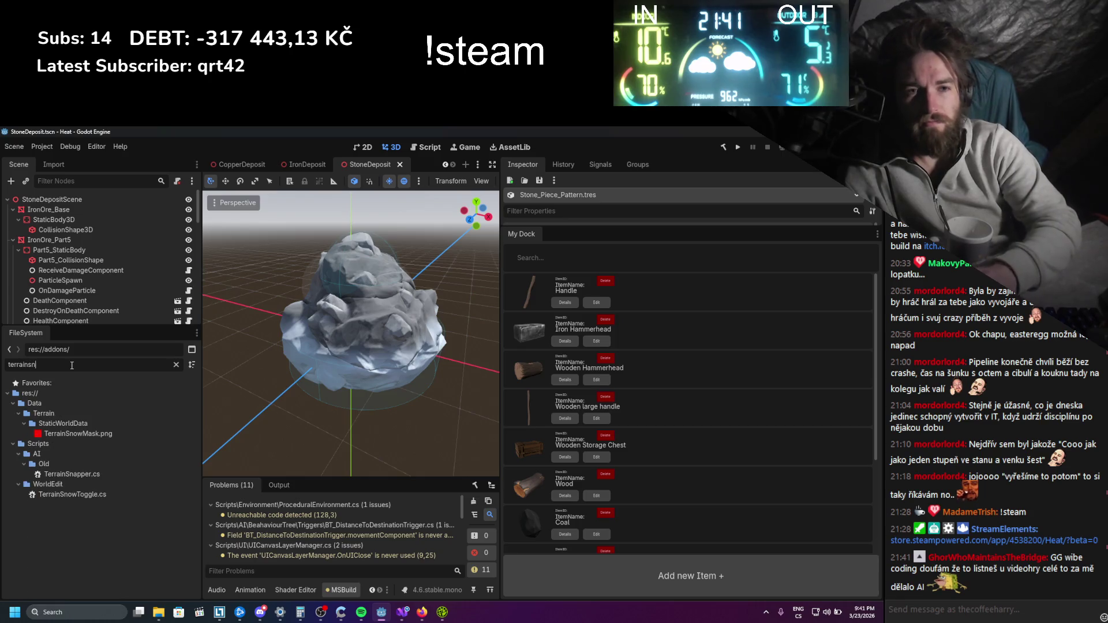
click(78, 434)
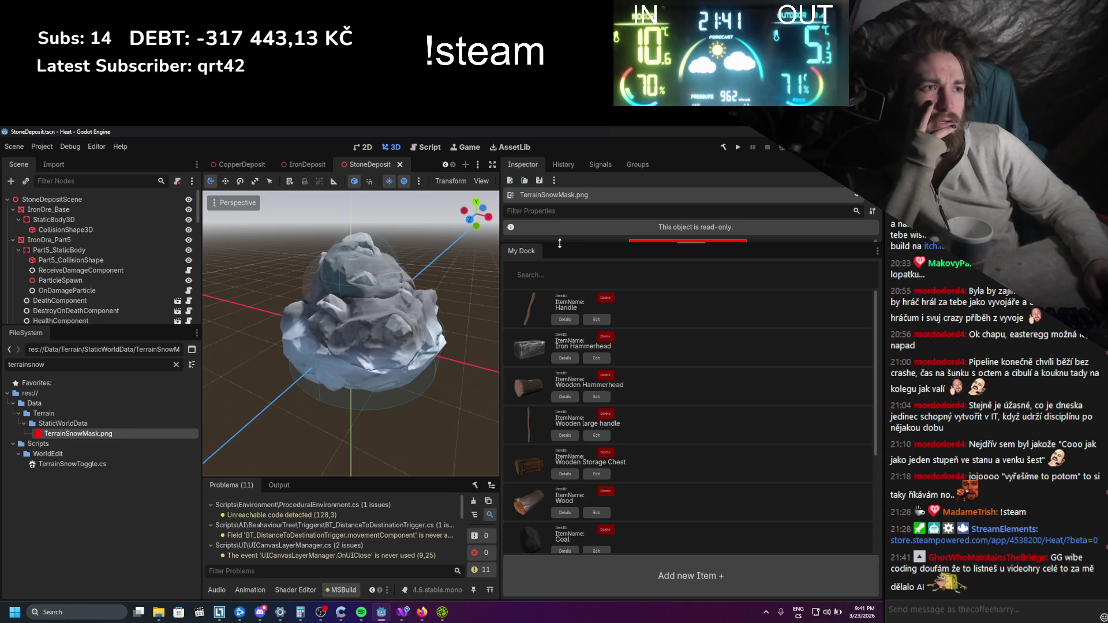
mouse_move(554, 245)
mouse_down()
mouse_move(554, 557)
mouse_move(554, 522)
mouse_up()
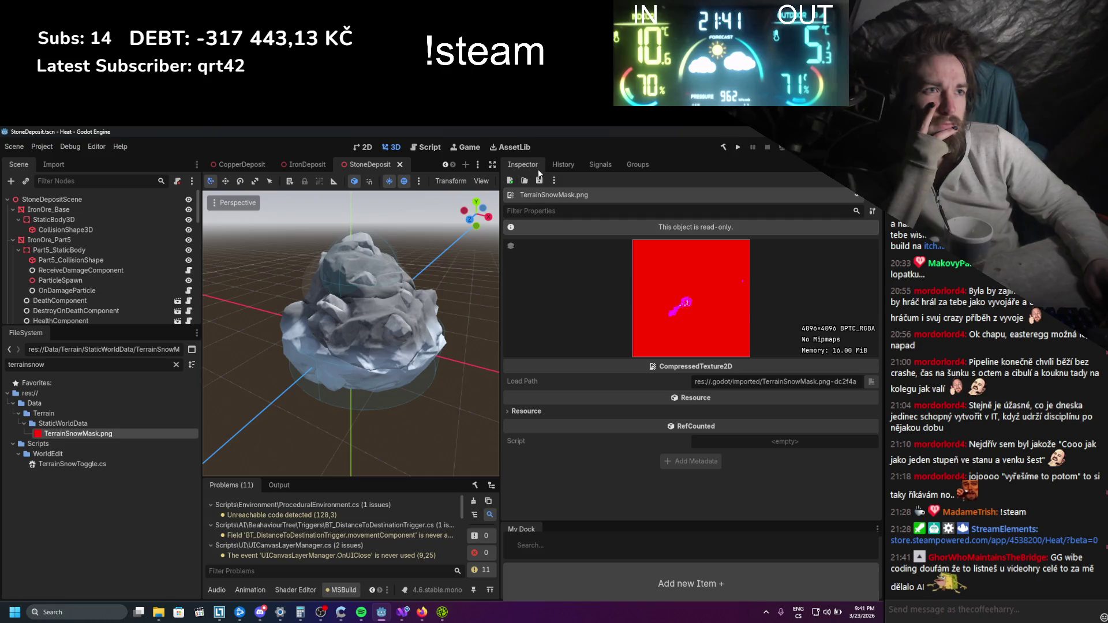
click(55, 166)
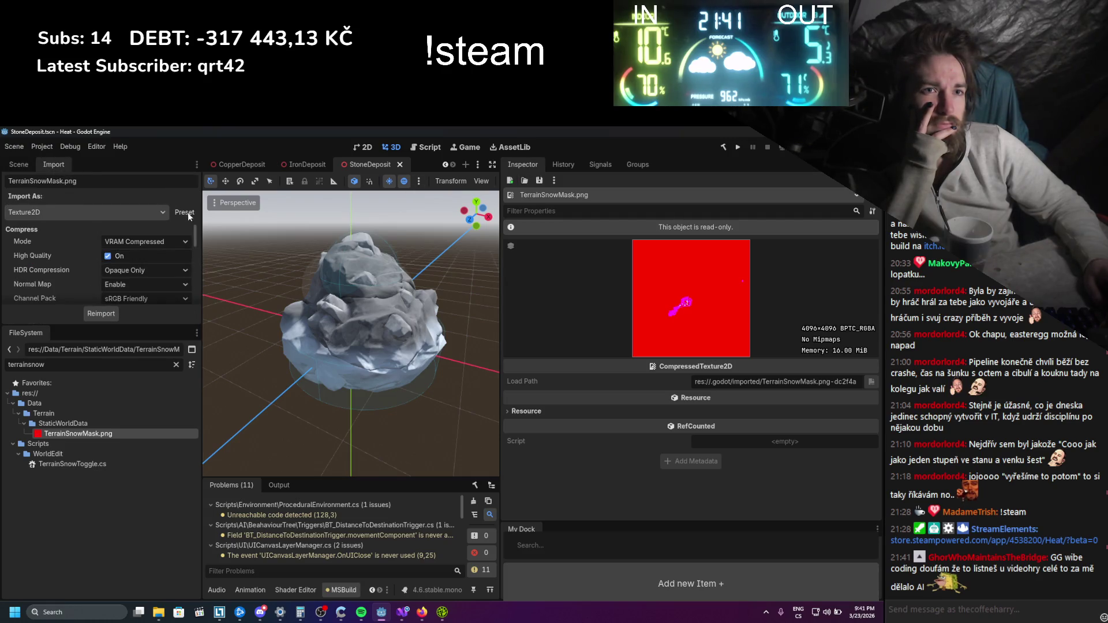
mouse_move(202, 223)
mouse_down()
mouse_move(253, 223)
mouse_move(228, 223)
mouse_up()
scroll(108, 247, down, 1)
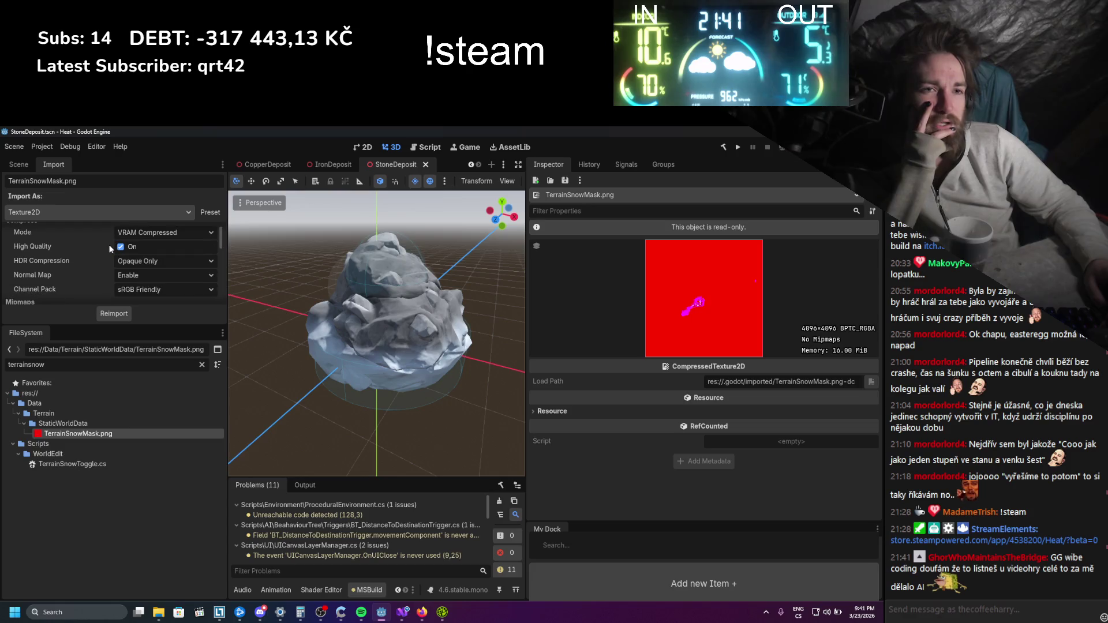
scroll(108, 247, up, 1)
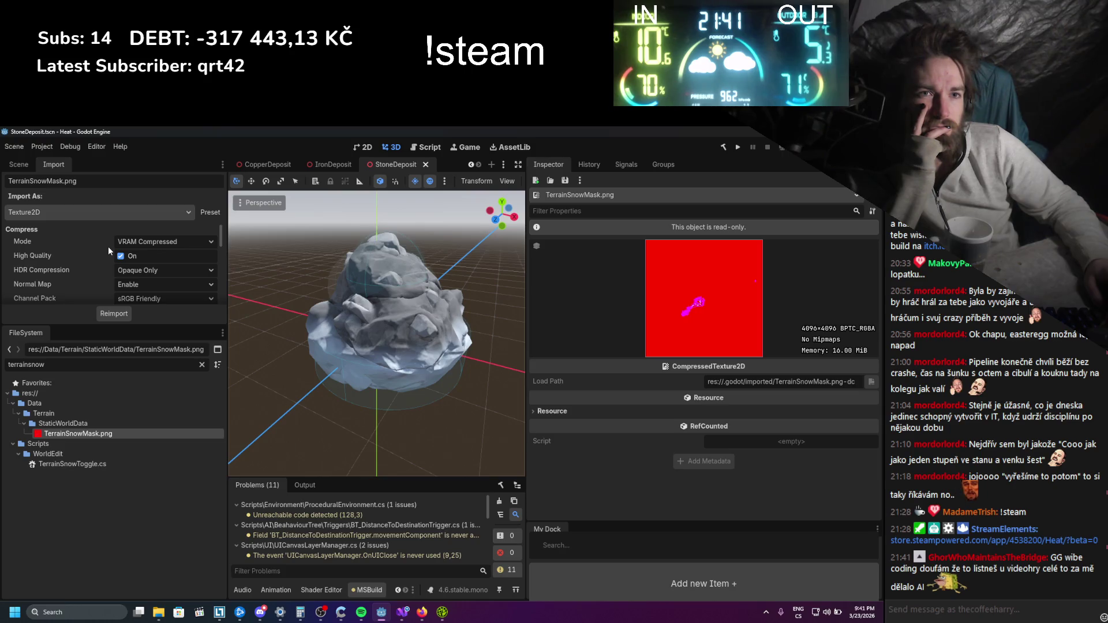
scroll(108, 247, down, 3)
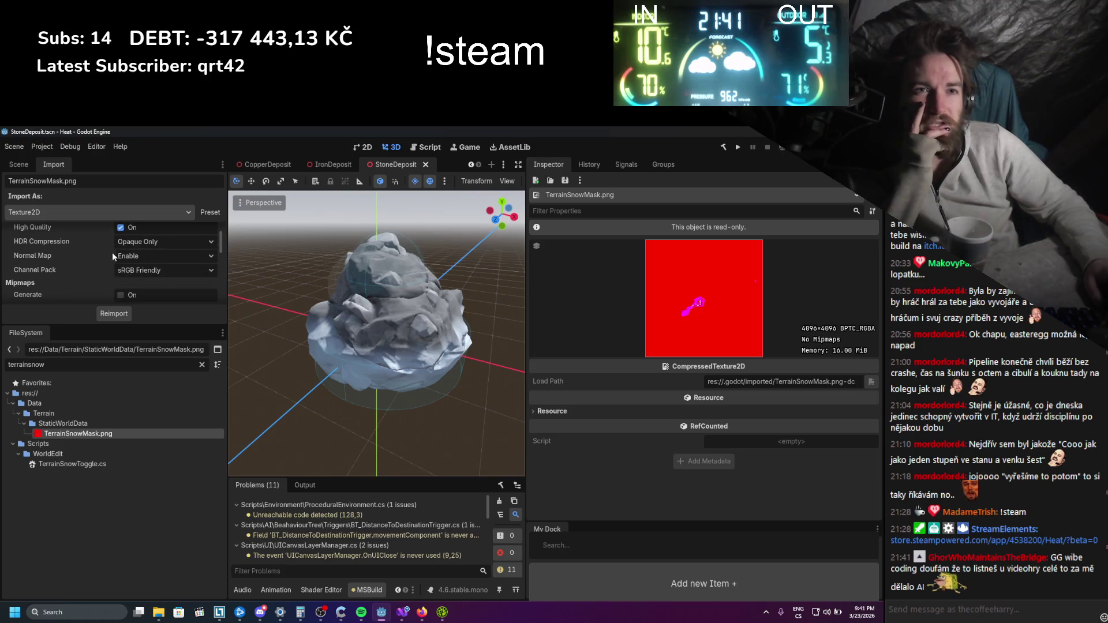
Set Normal Map to Disabled and keep HDR Compression at Opaque Only
click(125, 255)
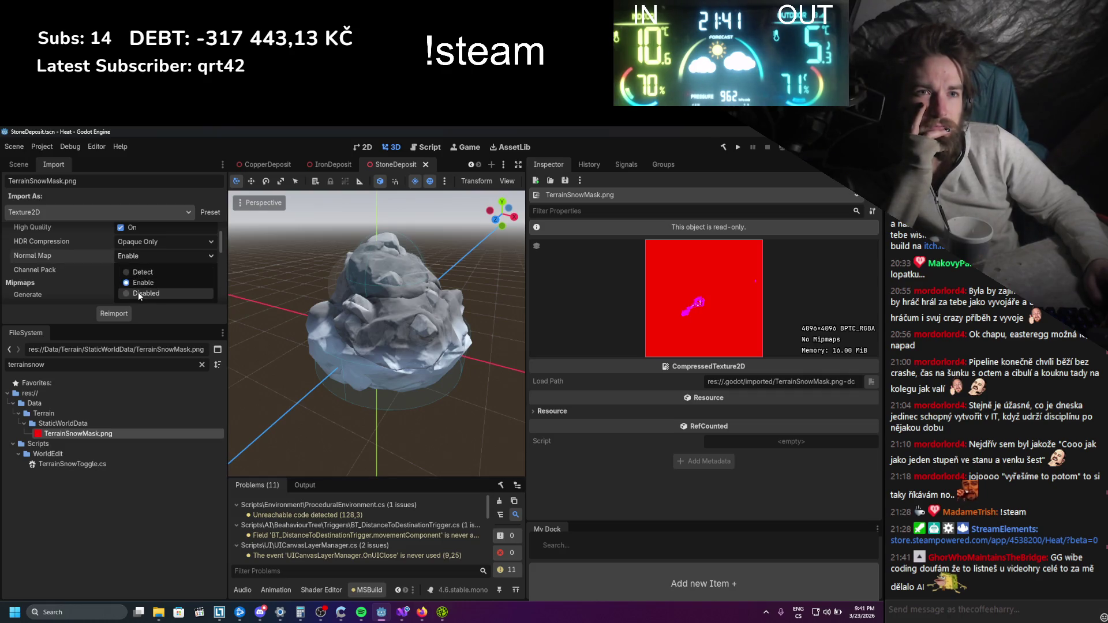
click(137, 292)
scroll(89, 266, up, 3)
scroll(90, 268, down, 1)
click(123, 251)
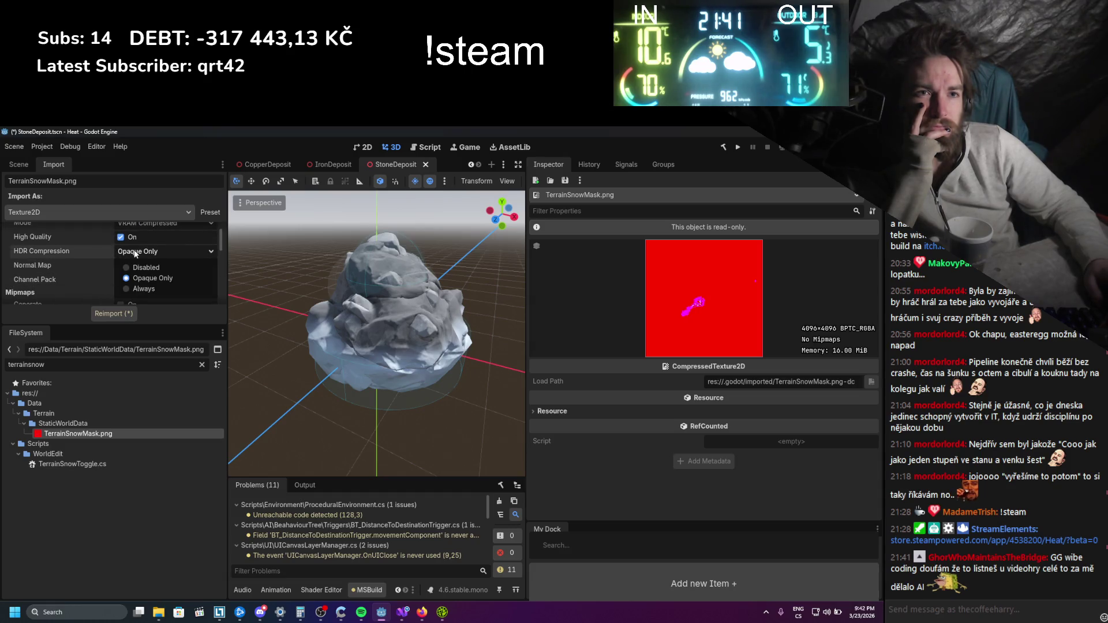
click(133, 250)
scroll(103, 260, up, 1)
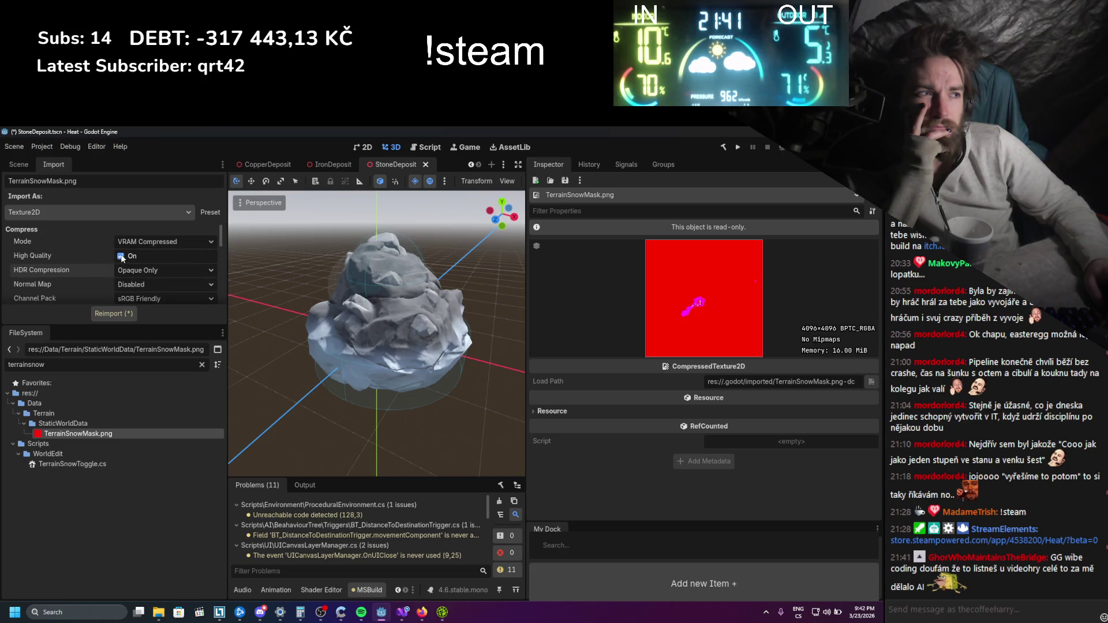
Reimport TerrainSnowMask.png, yielding a DXT1 RGB8 texture of 8.00 MiB
click(125, 313)
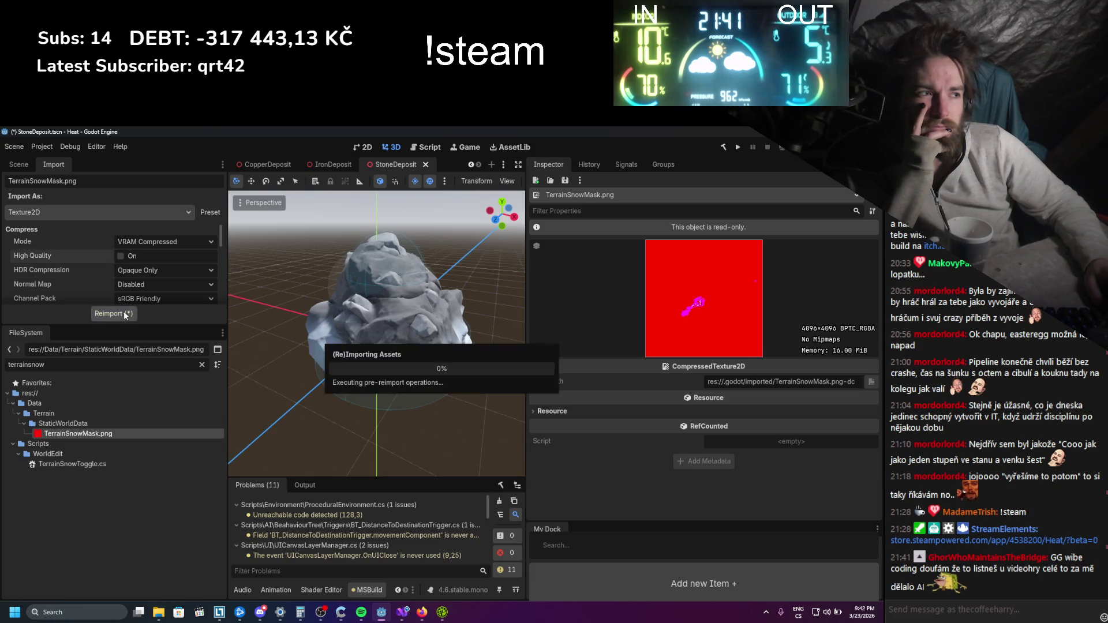
scroll(91, 265, down, 5)
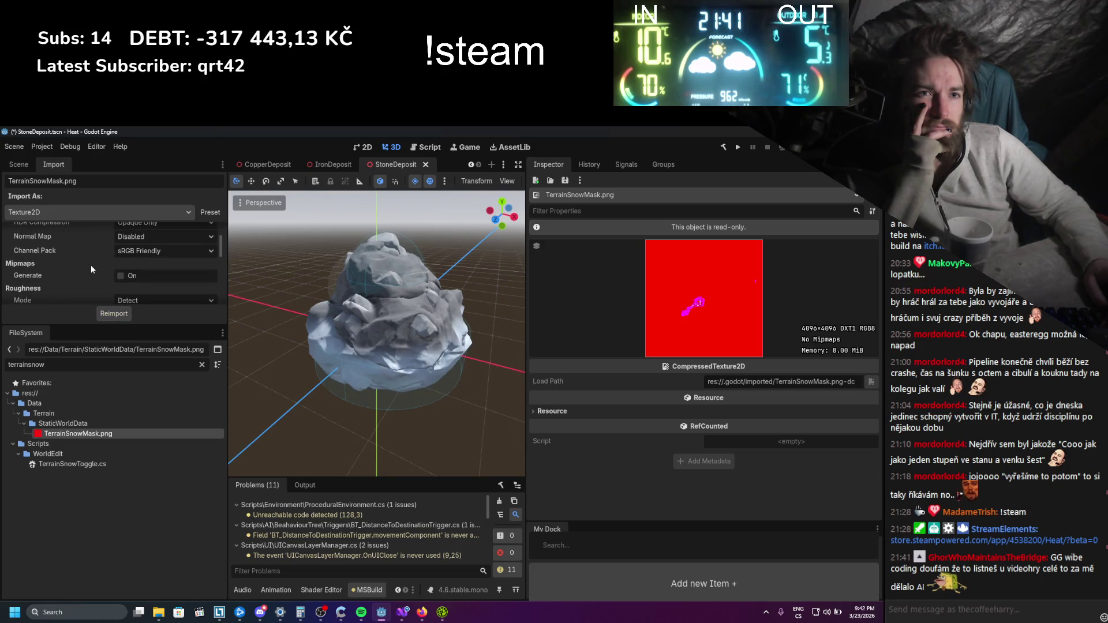
scroll(91, 263, down, 5)
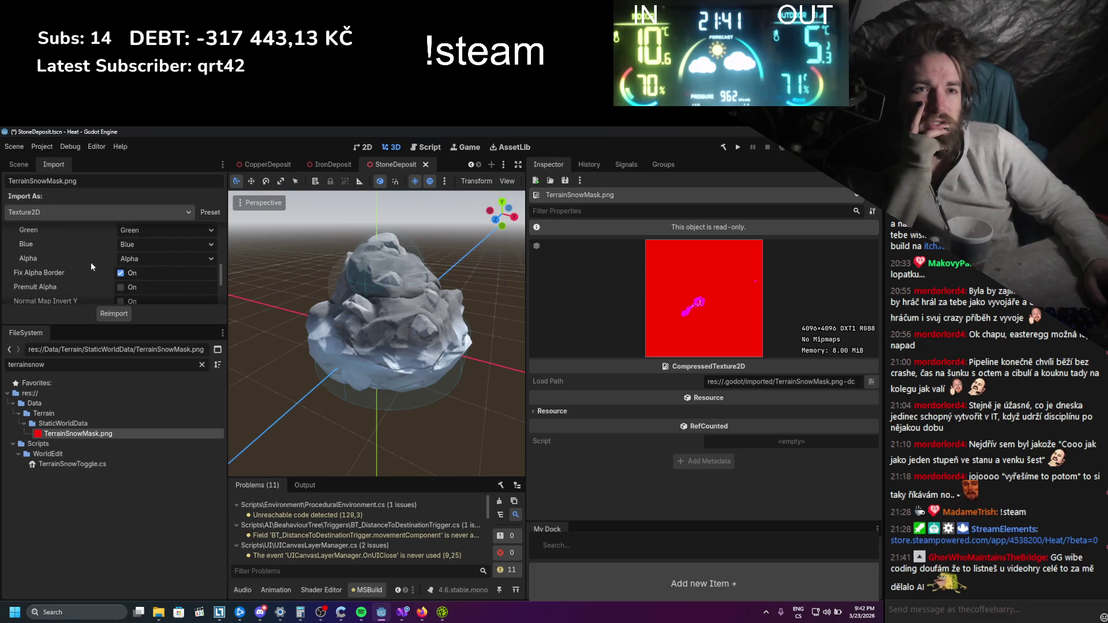
scroll(91, 265, down, 1)
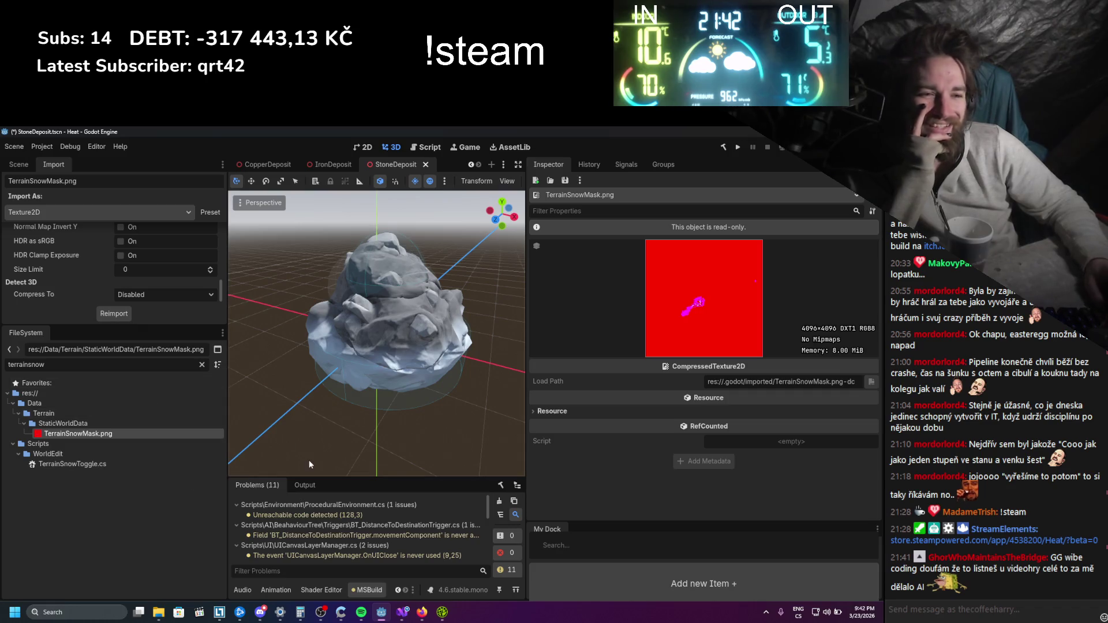
click(442, 612)
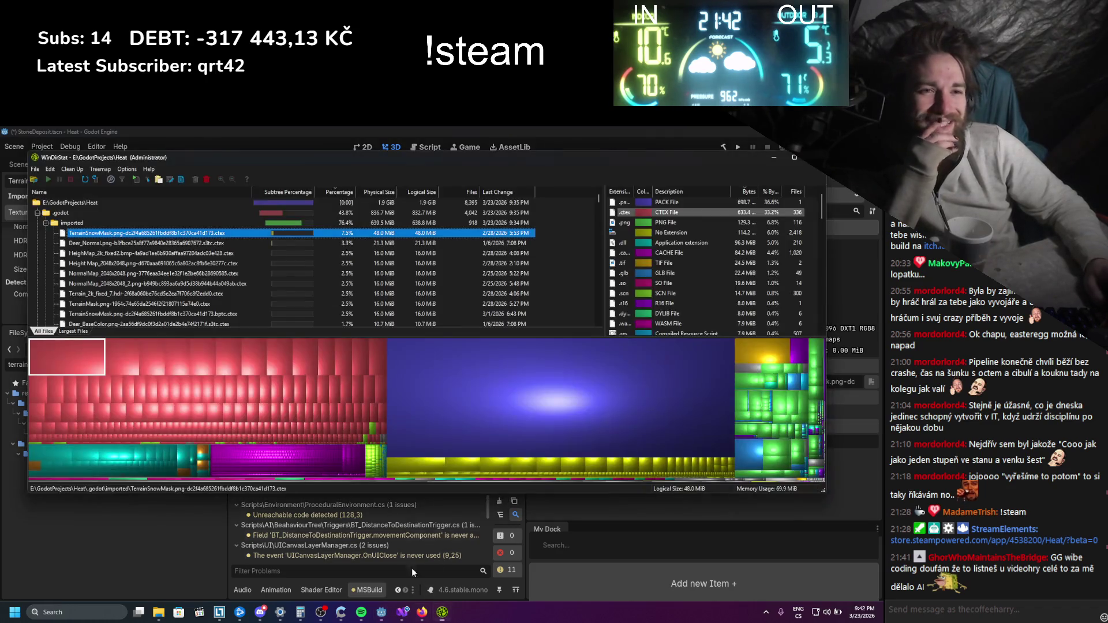
Check the Deer_Normal .ctex at 21.3 MiB, second behind TerrainSnowMask's 48.0 MiB
scroll(216, 249, down, 10)
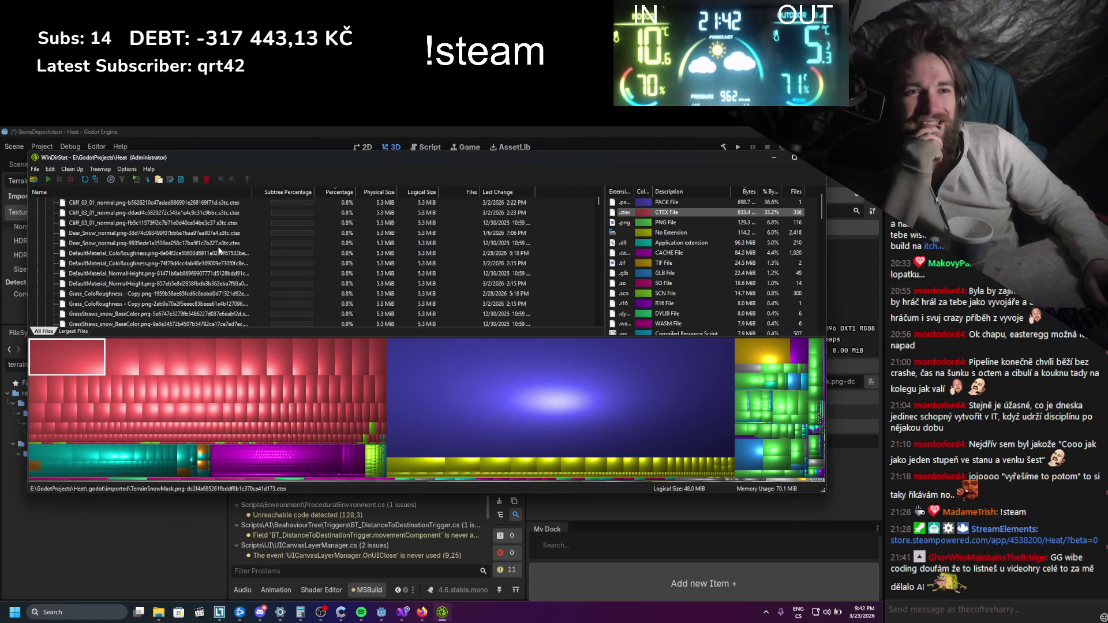
scroll(215, 249, up, 10)
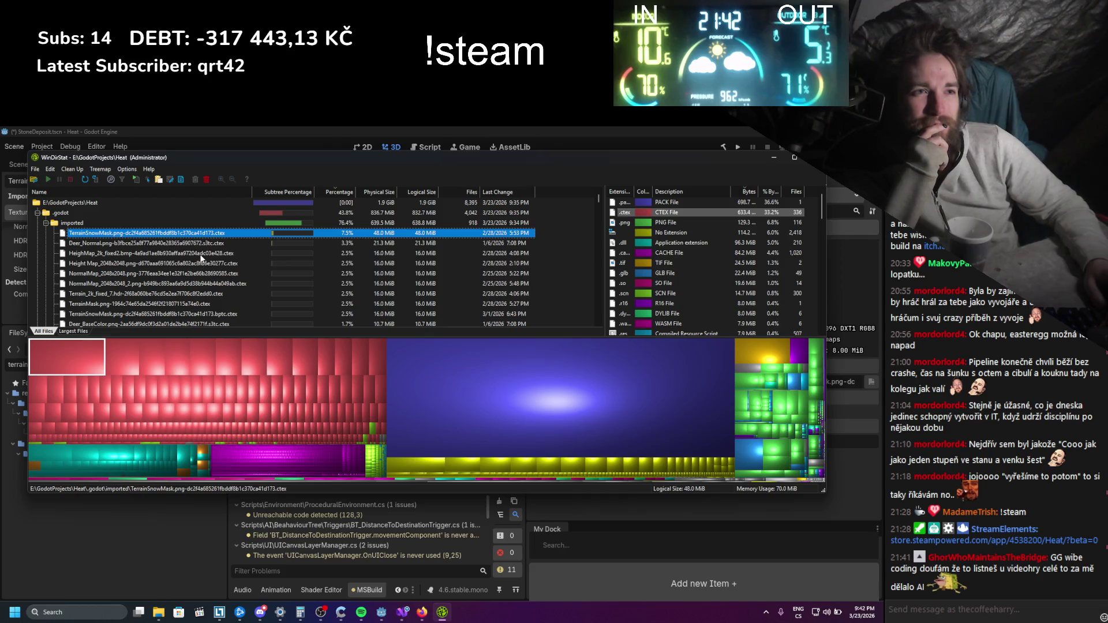
click(166, 245)
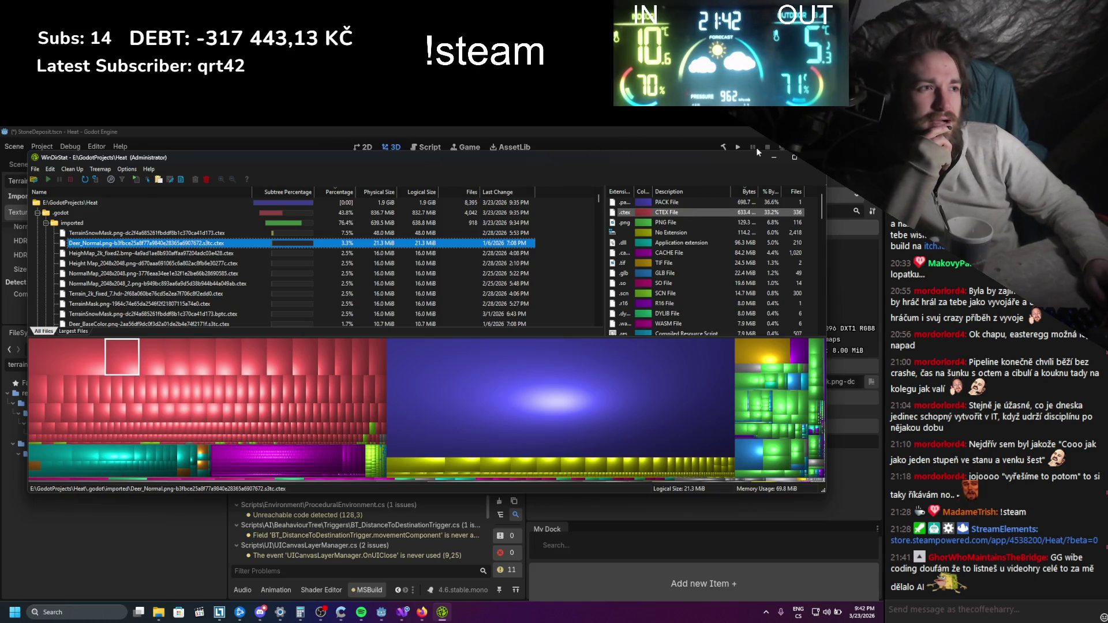
click(421, 611)
Ask ChatGPT 'and .ctex texture files' and read that they're Godot's compressed texture caches
text(and )
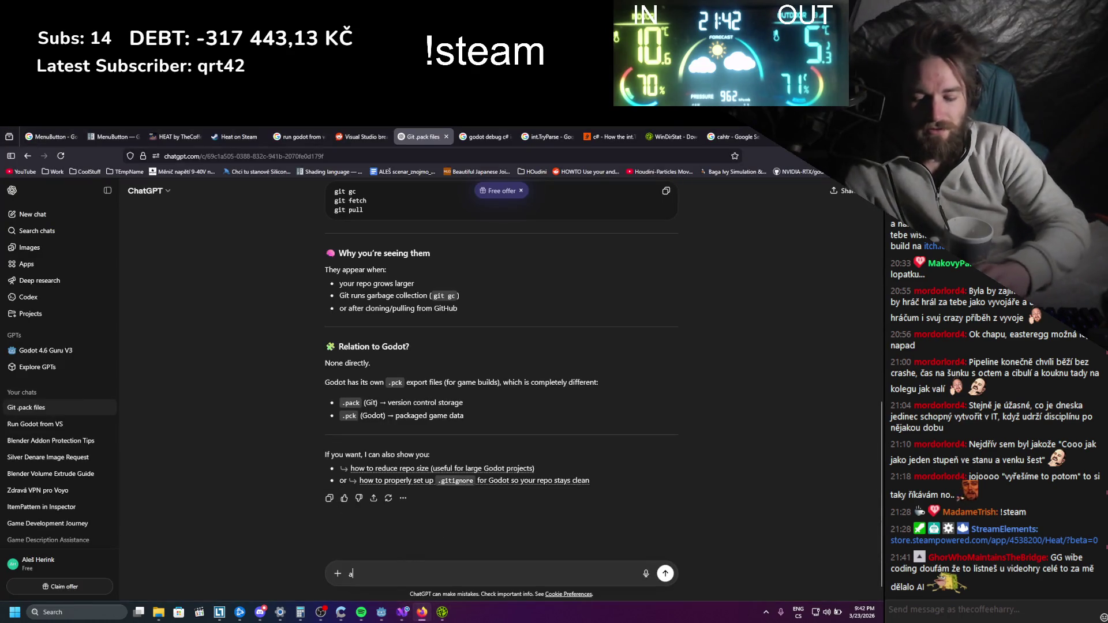
text(.ctex)
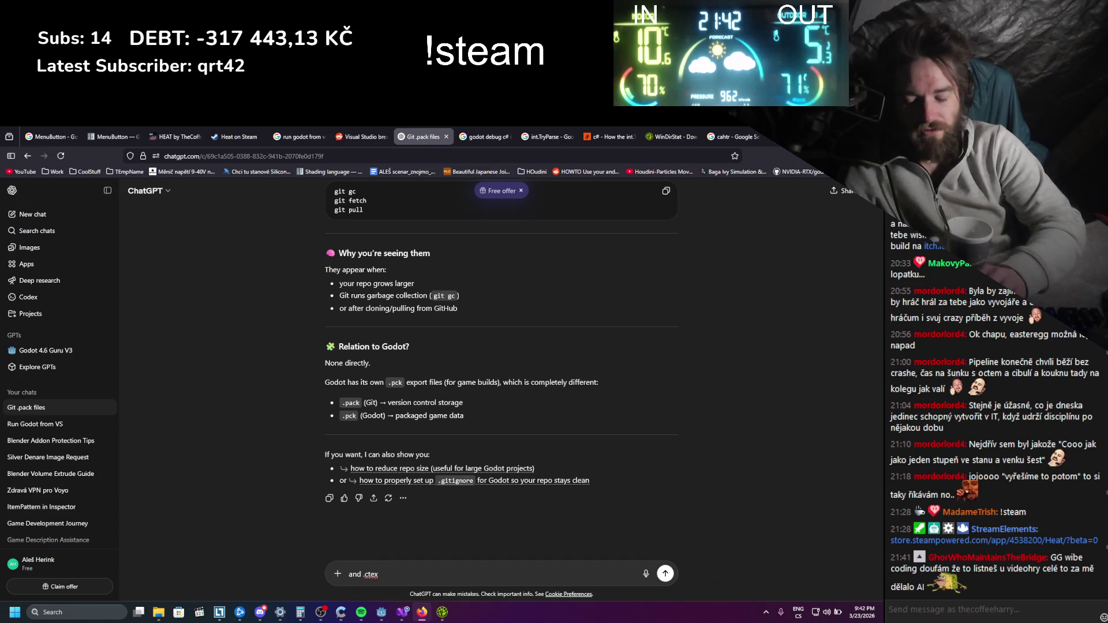
text( texture )
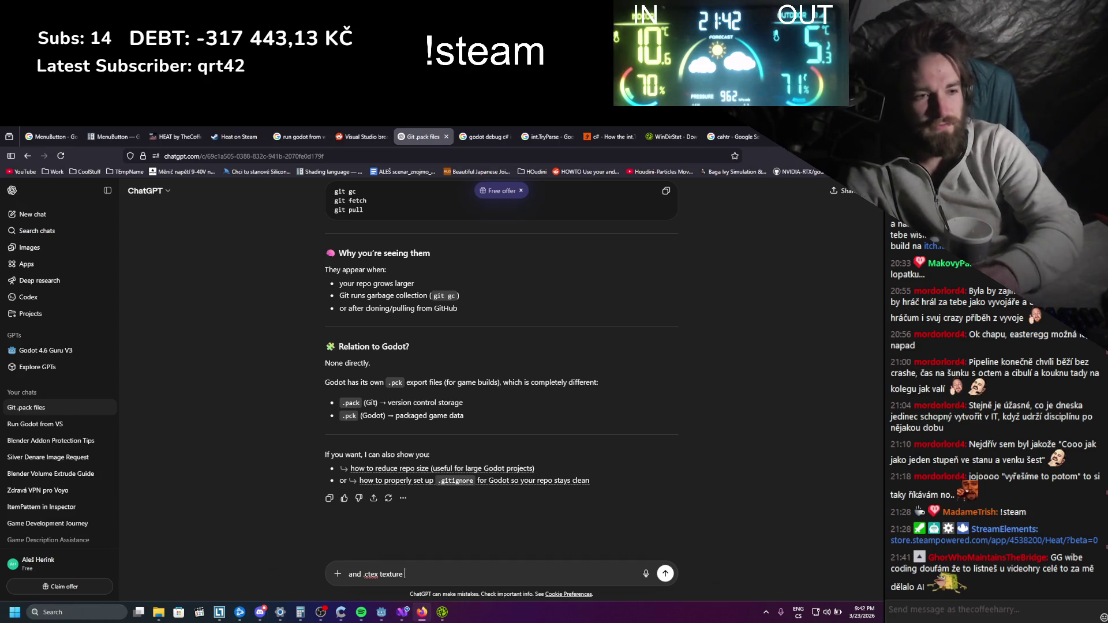
text(files)
key(Return)
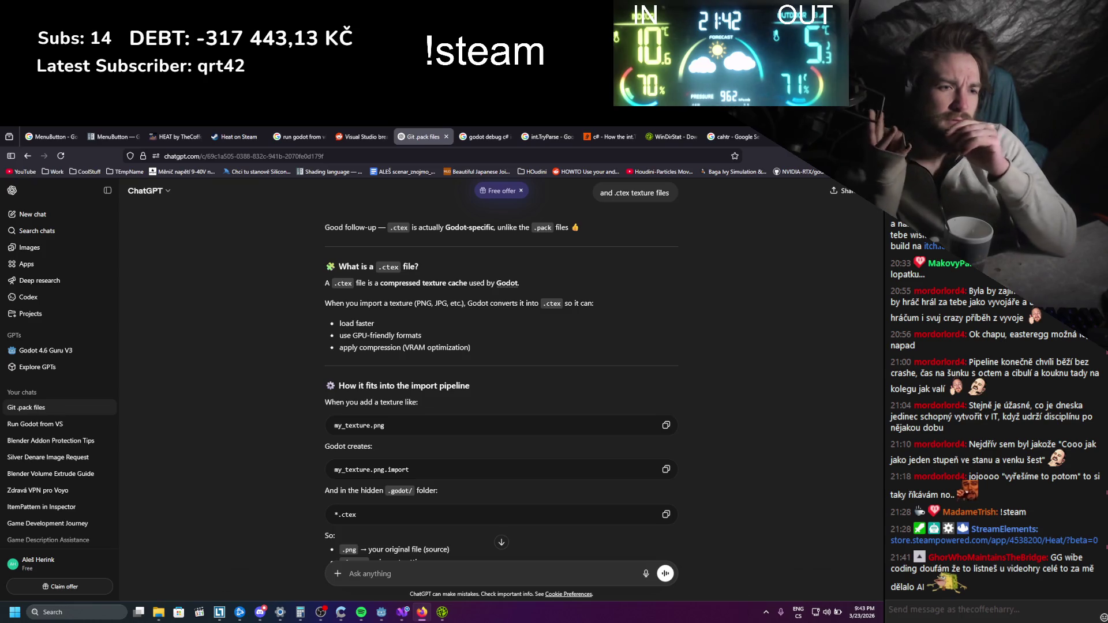
scroll(450, 419, down, 3)
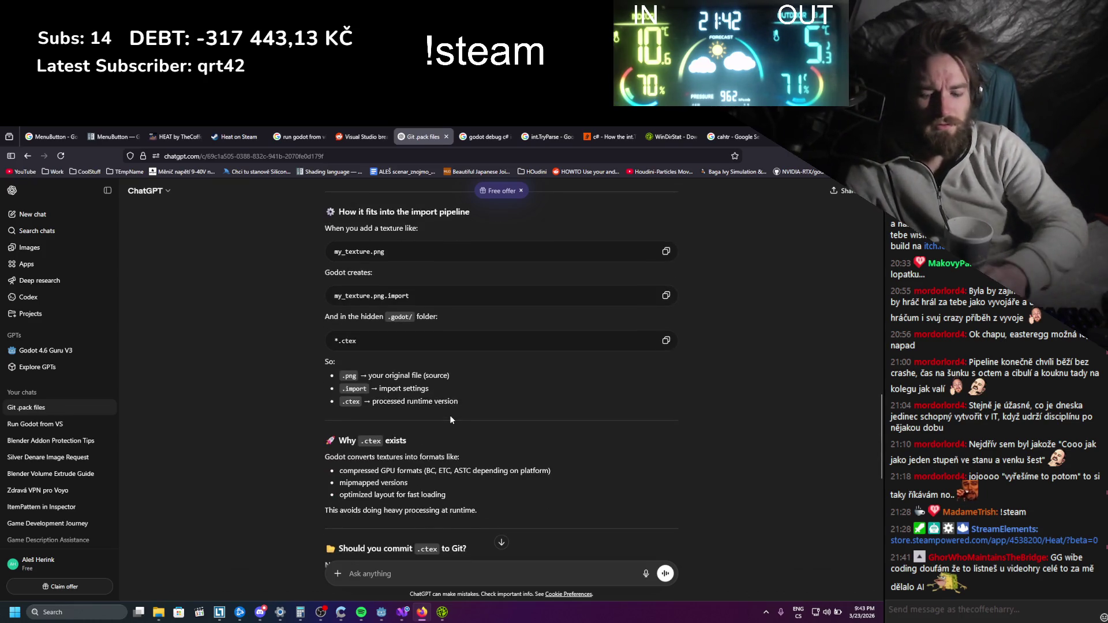
Ask ChatGPT what affects built project size, read the answer, and return to WinDirStat
text(ore c)
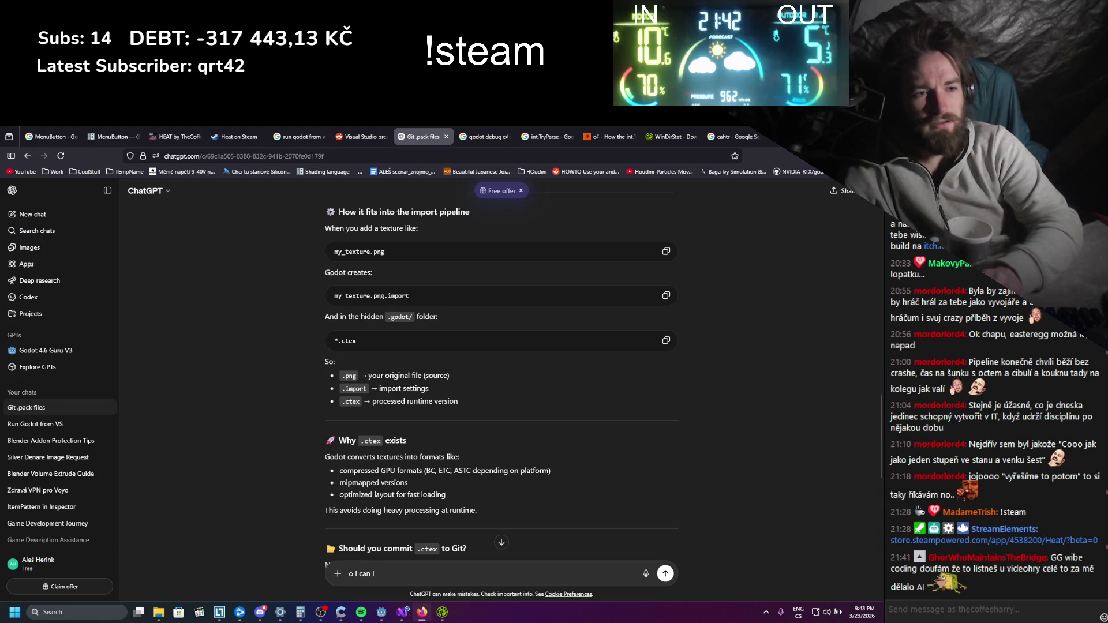
text(tex if I wanna lower godot)
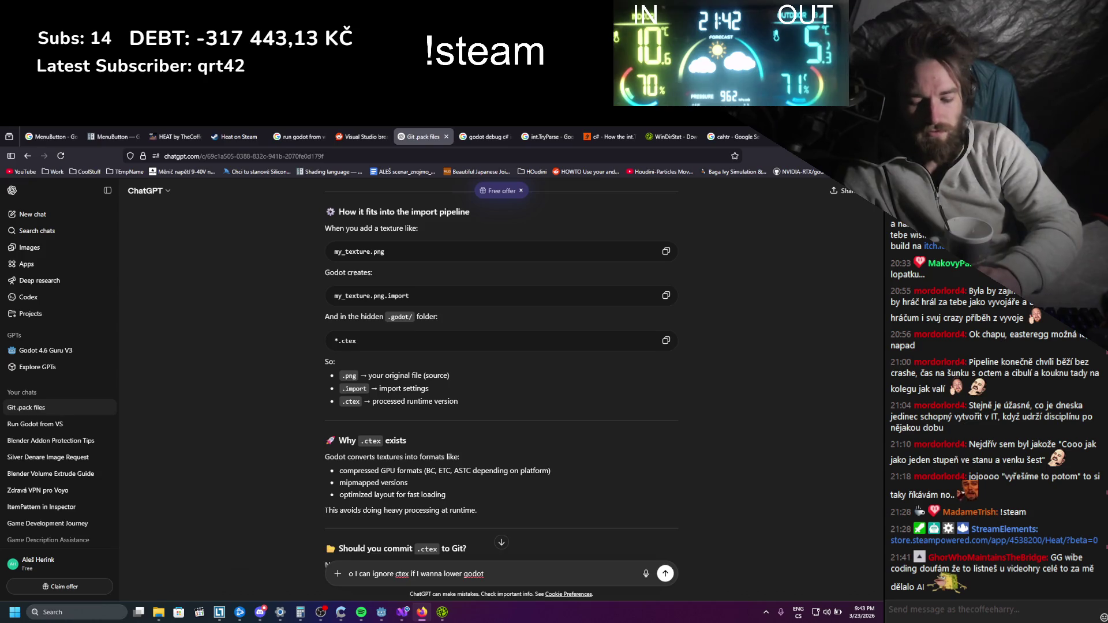
text( builded p)
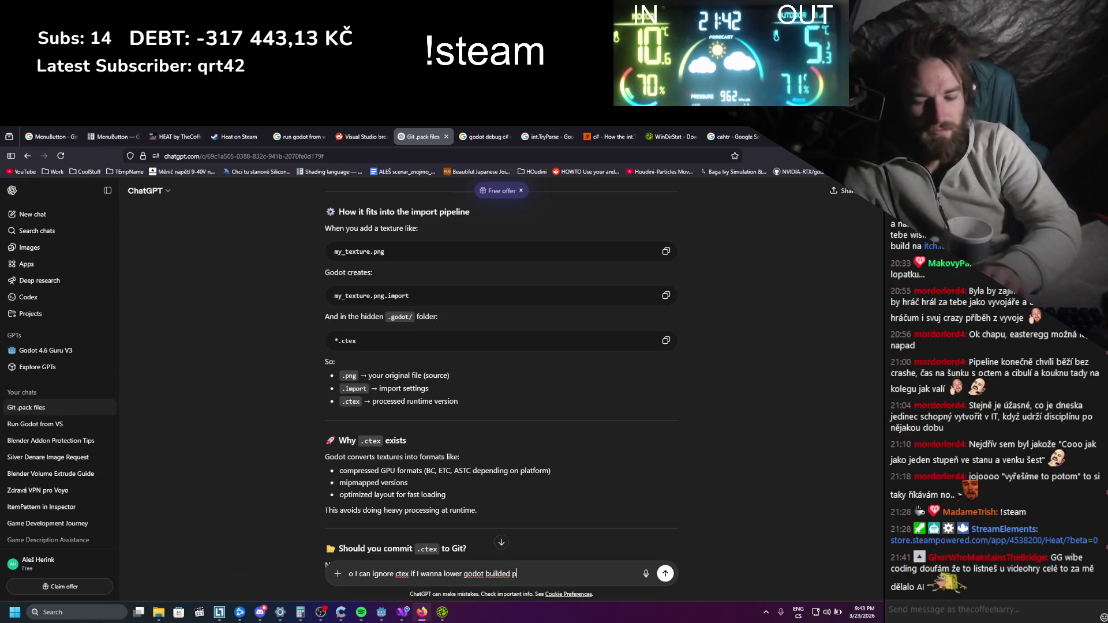
text(roject size)
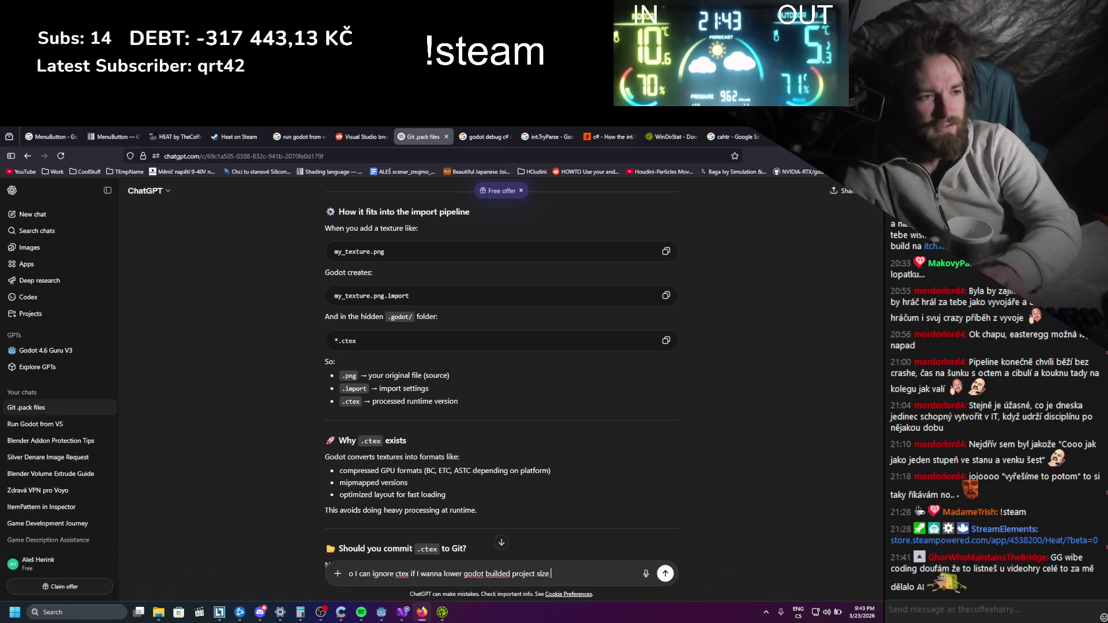
key(Return)
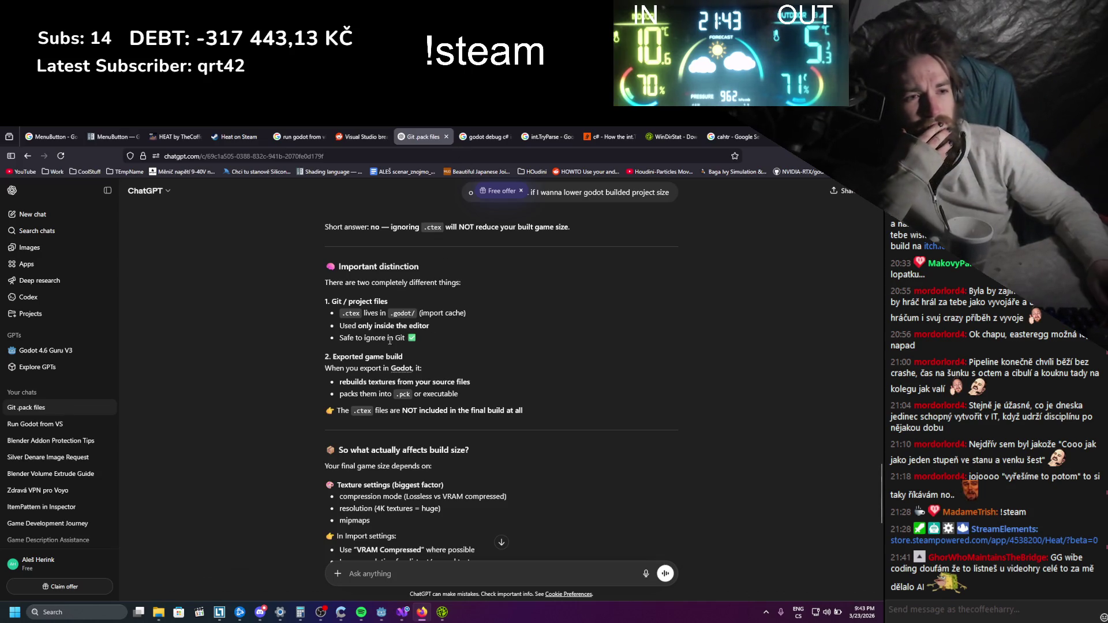
scroll(372, 342, down, 3)
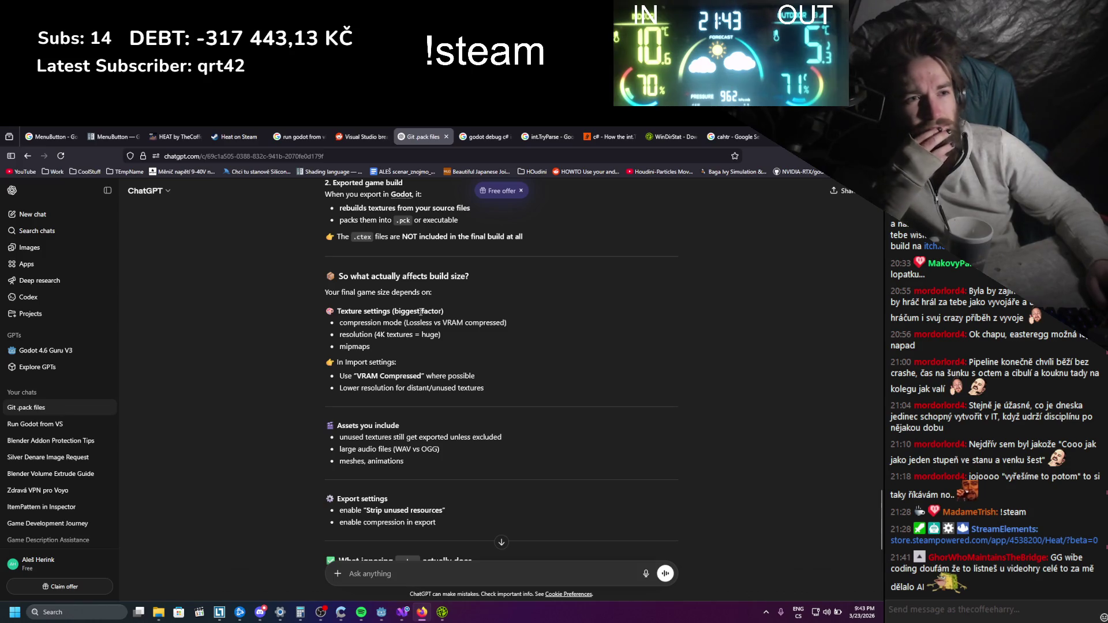
key(alt+Tab)
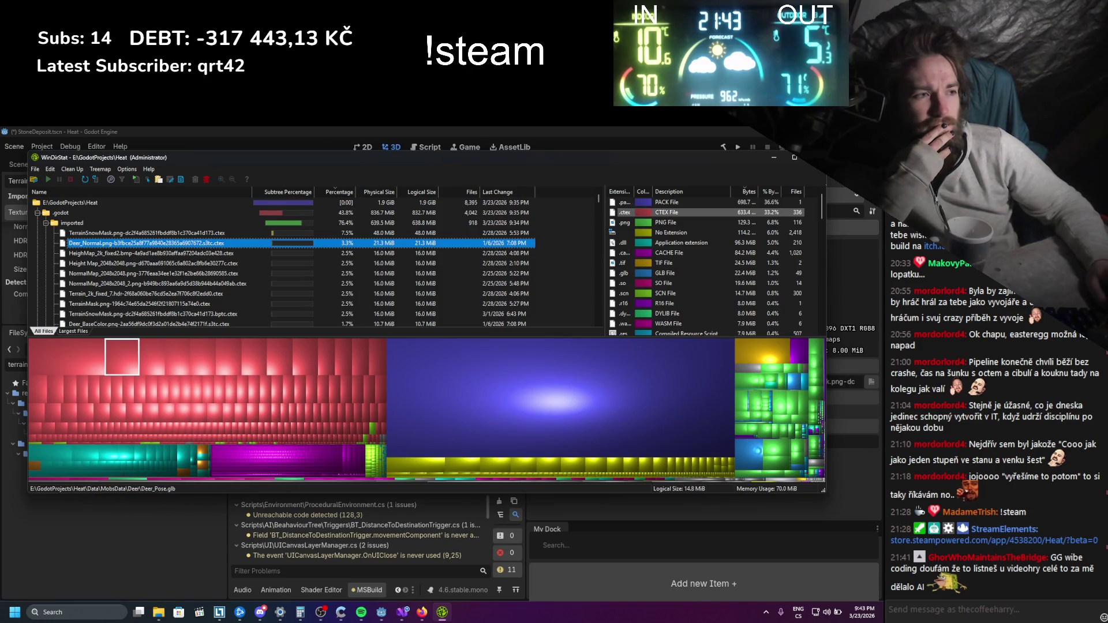
Identify Deer_Pose.glb and Material_Normal.png tiles, collapse Data, and select .git plus .godot
click(759, 456)
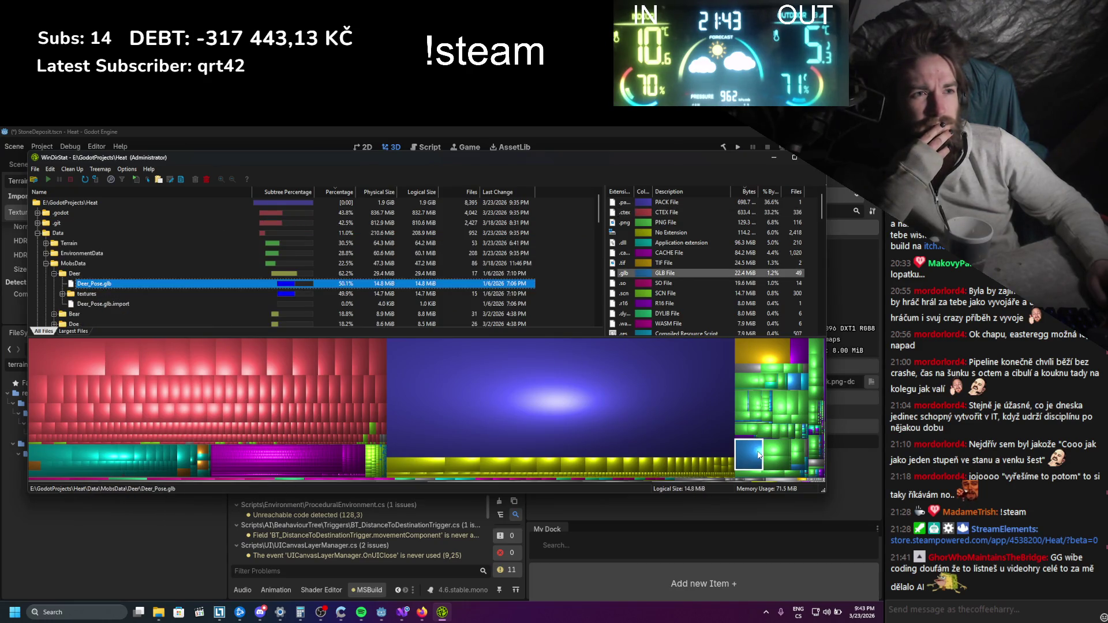
click(743, 416)
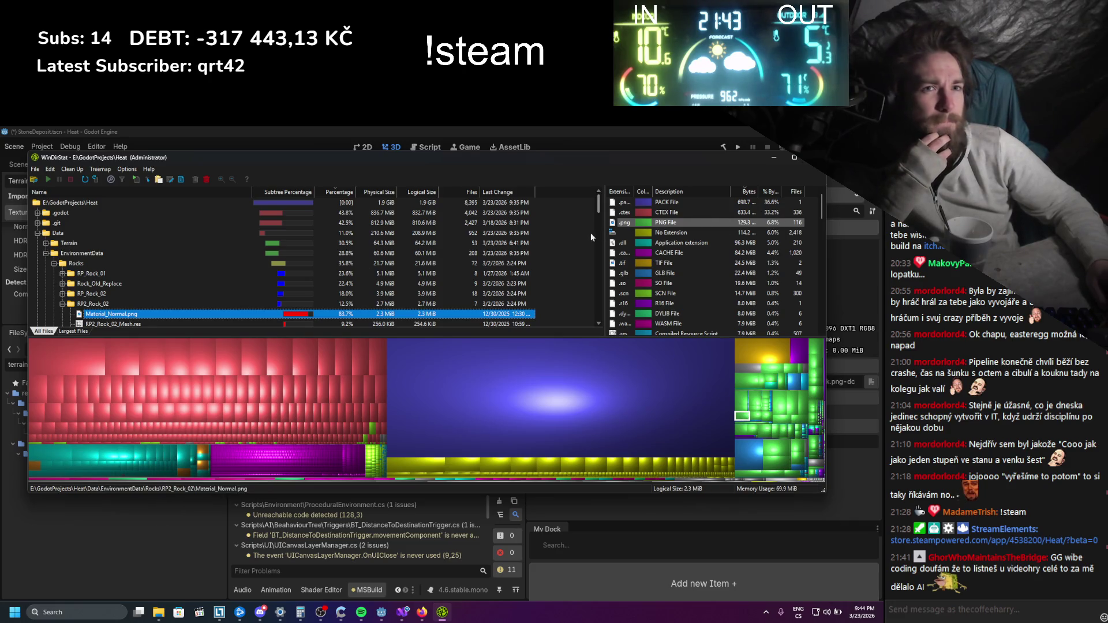
click(38, 233)
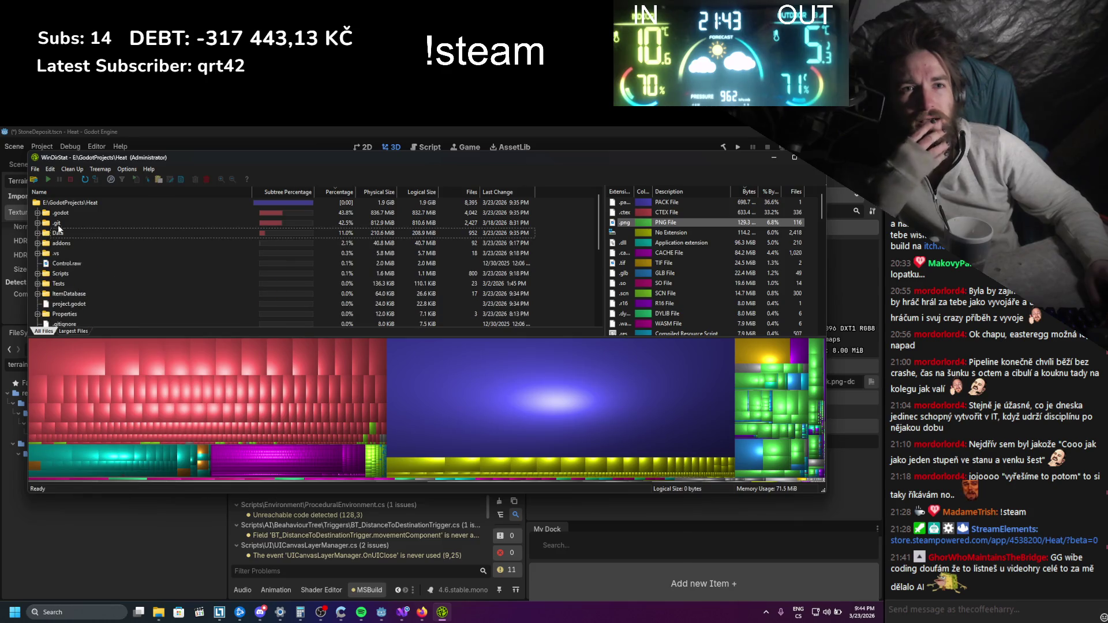
click(63, 222)
ctrl+click(62, 213)
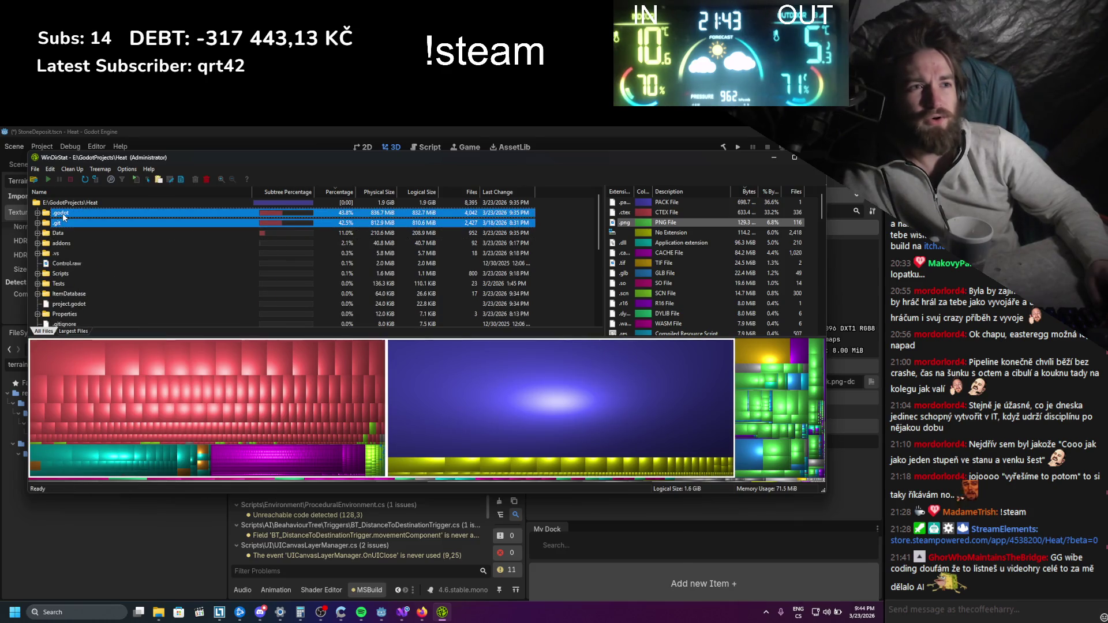
right_click(61, 216)
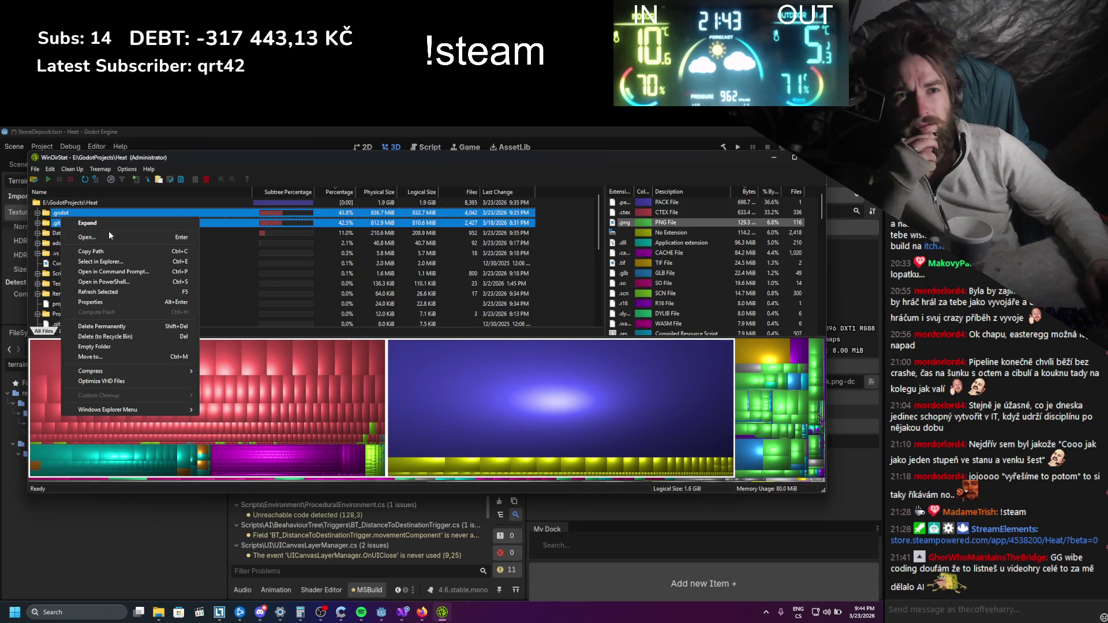
Review clean-up actions for .godot and .git without deleting, then settle on the 210.6 MiB Data folder
mouse_move(134, 409)
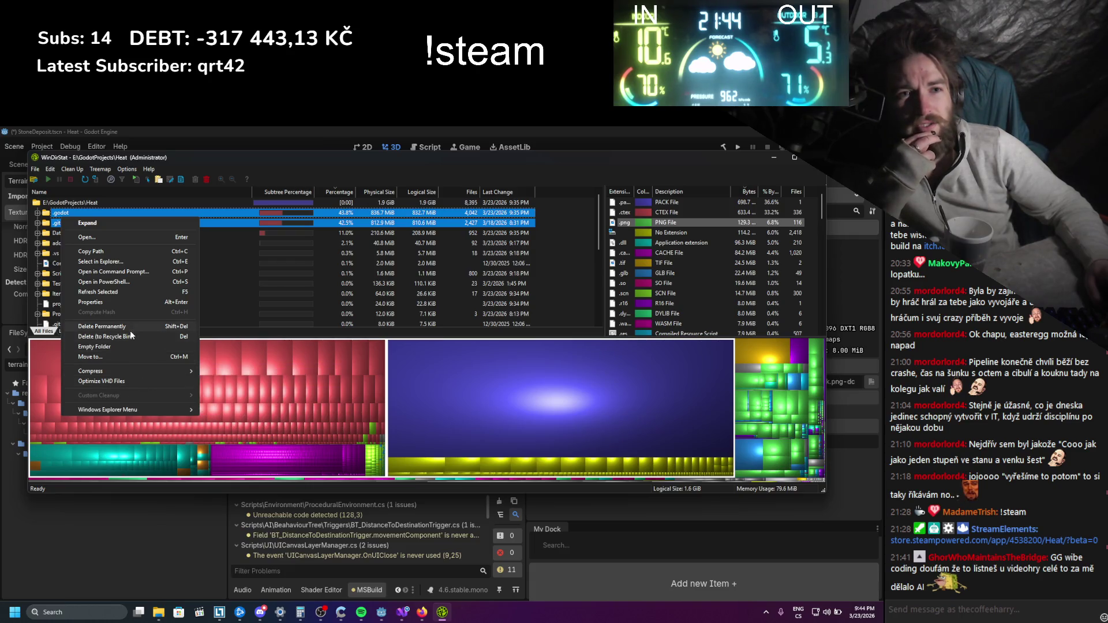
click(247, 270)
click(149, 222)
key(Up)
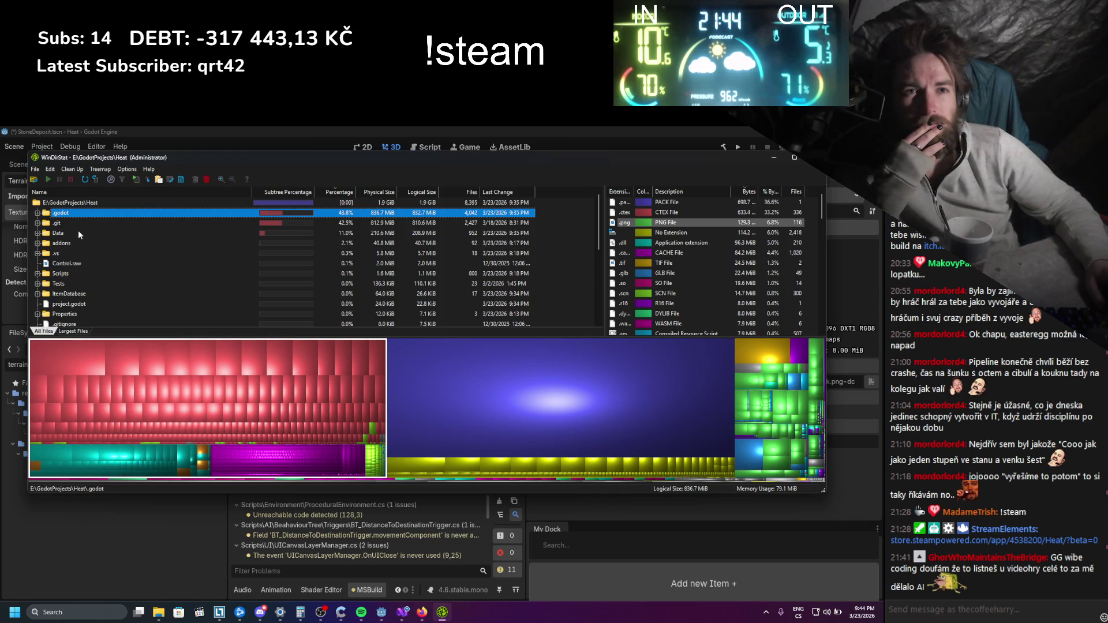
scroll(81, 234, down, 1)
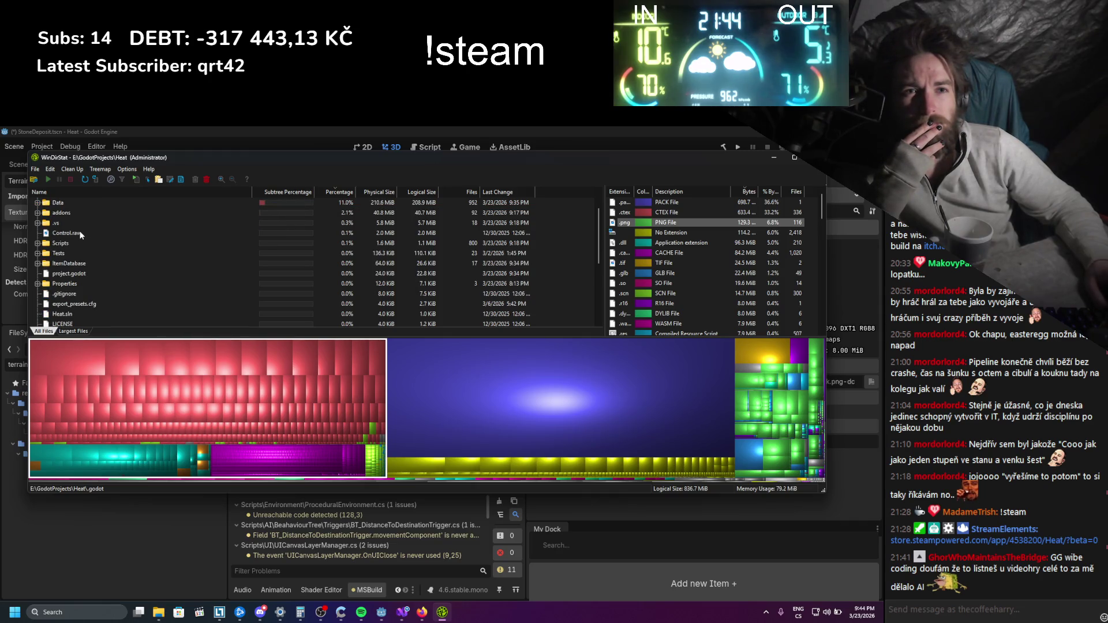
scroll(81, 235, down, 4)
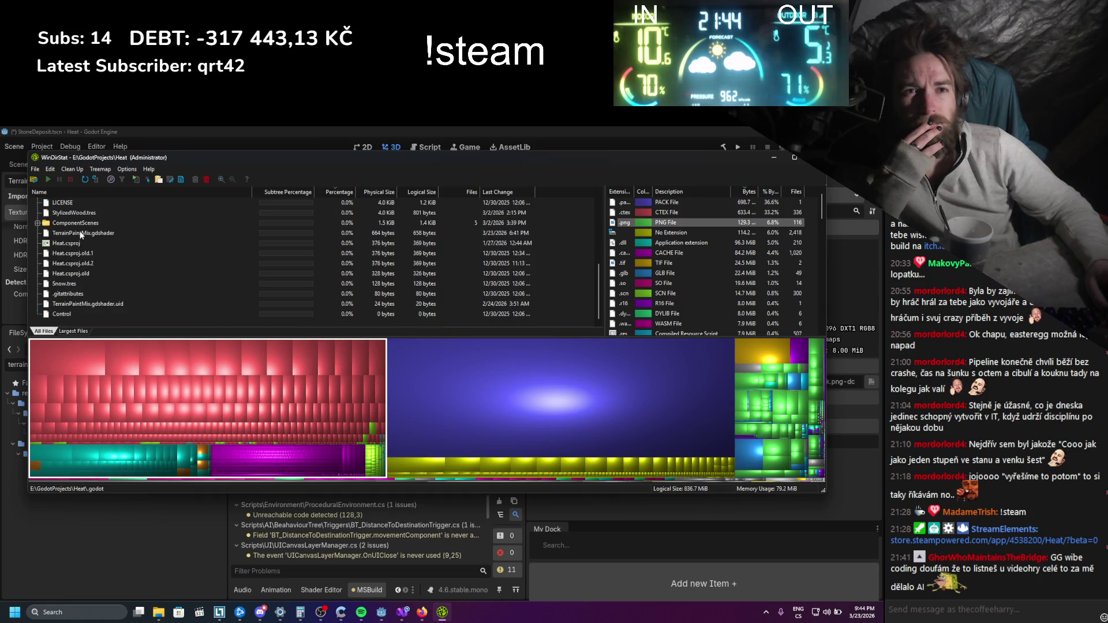
scroll(80, 235, up, 5)
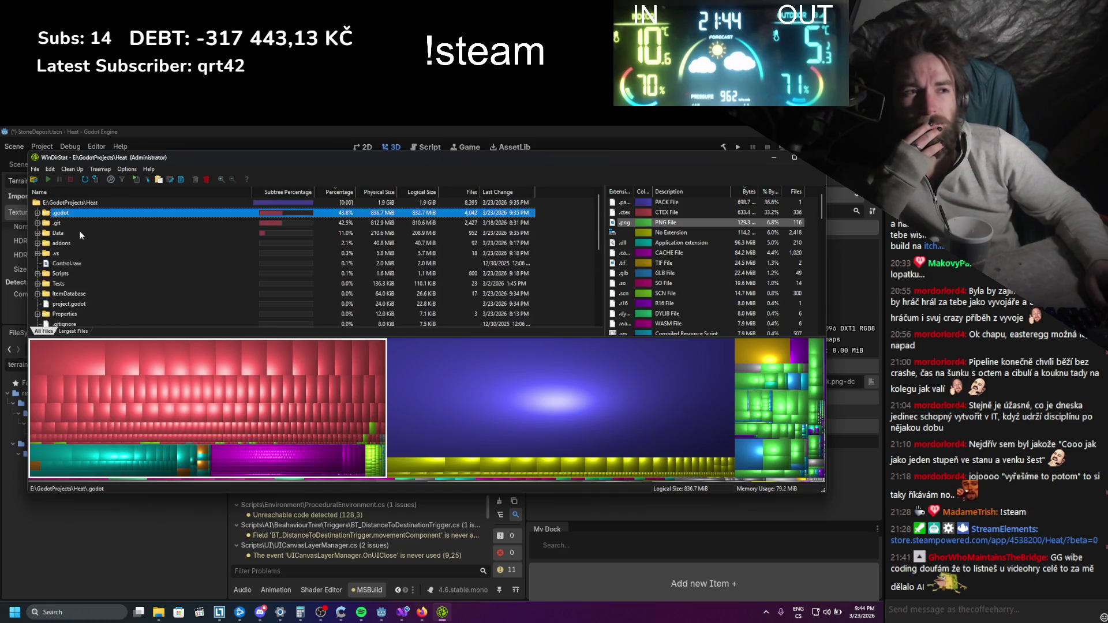
key(Down)
key(Down)
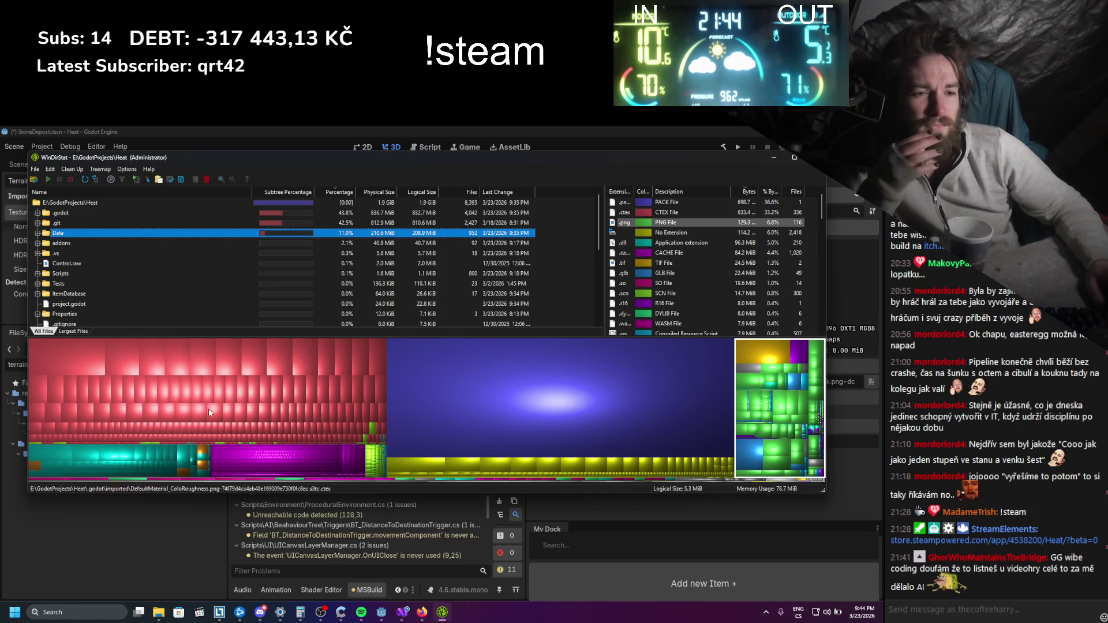
click(158, 611)
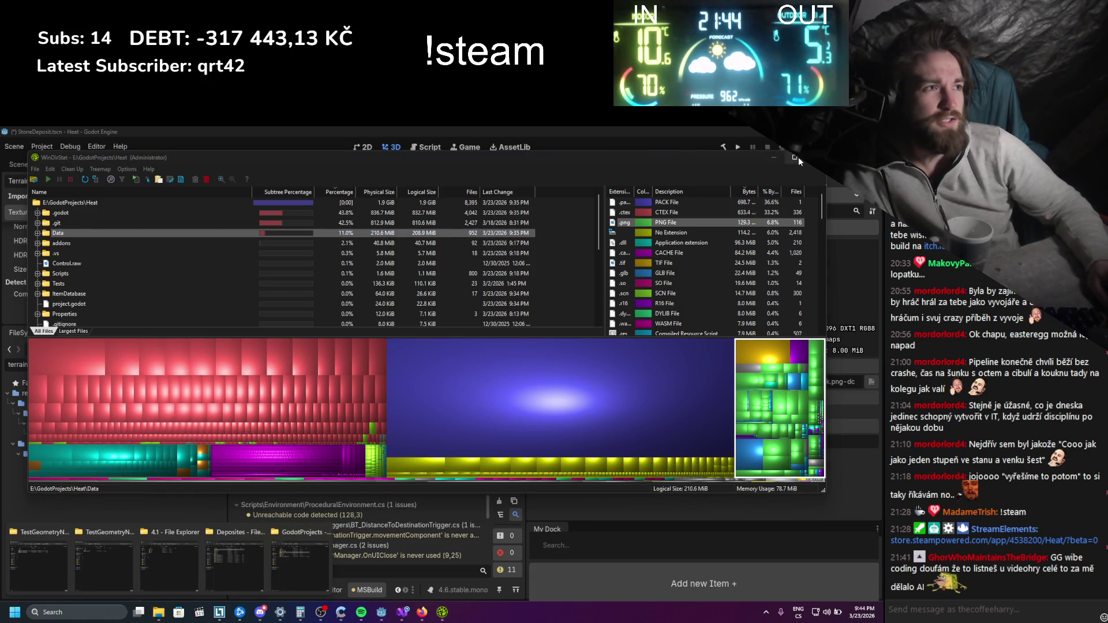
click(35, 170)
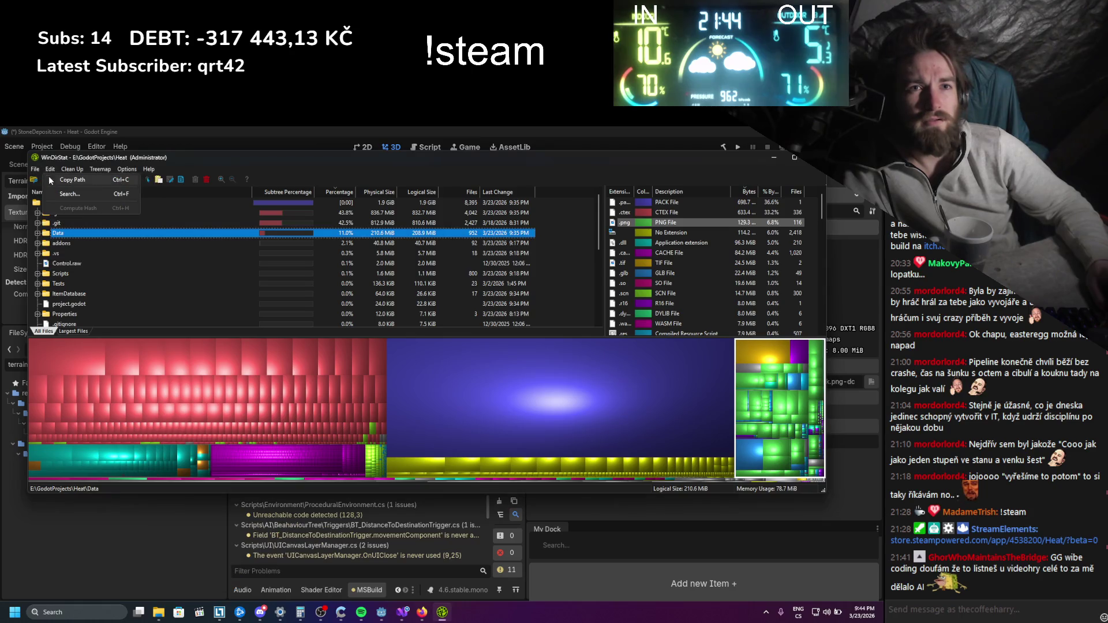
Rescan only the Data folder and find Height Map_2048x2048.tif at 24.0 MiB as largest
click(63, 180)
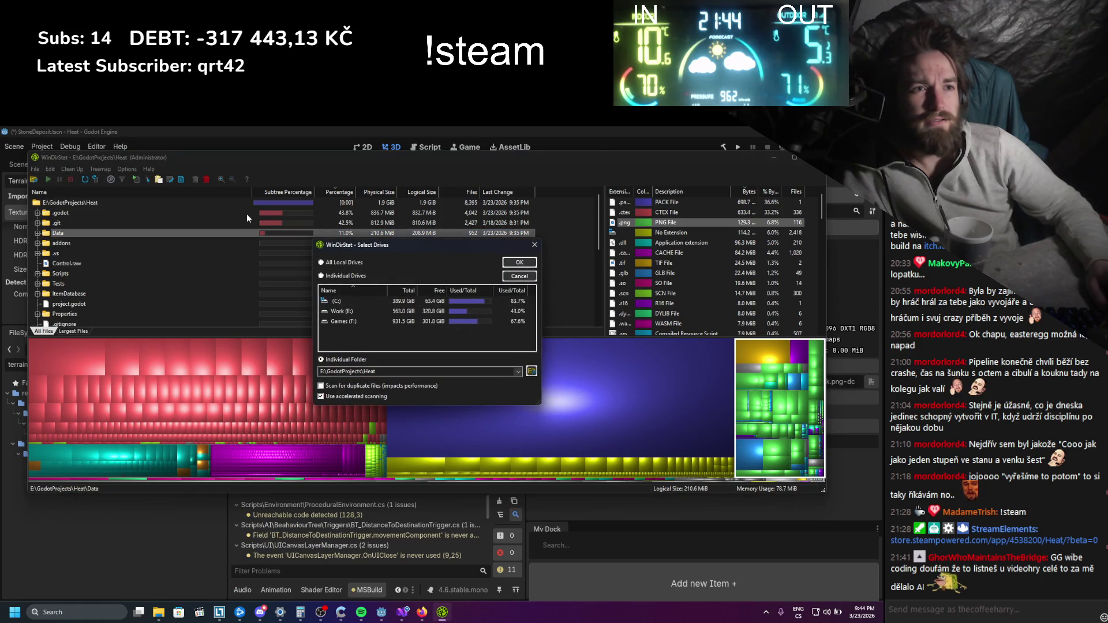
double_click(399, 371)
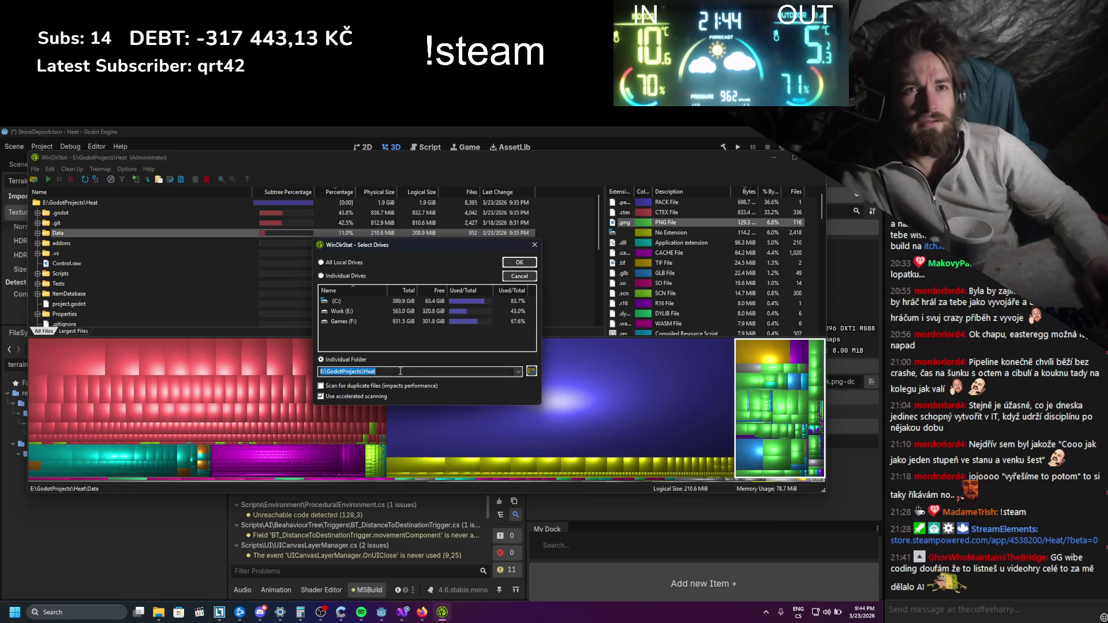
click(400, 371)
text(\Data)
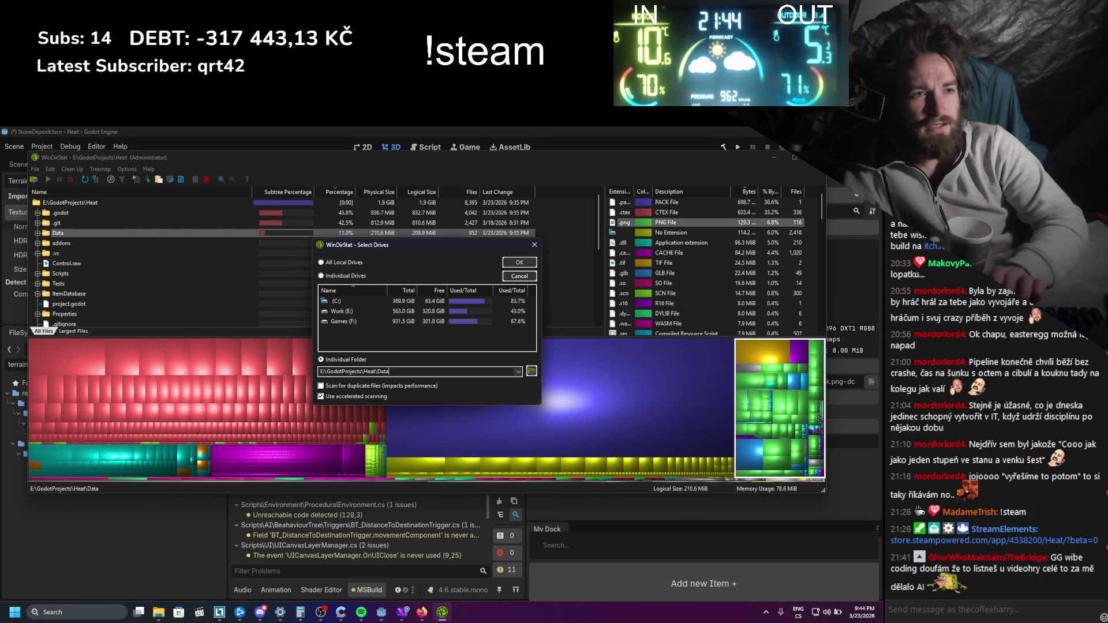
key(Return)
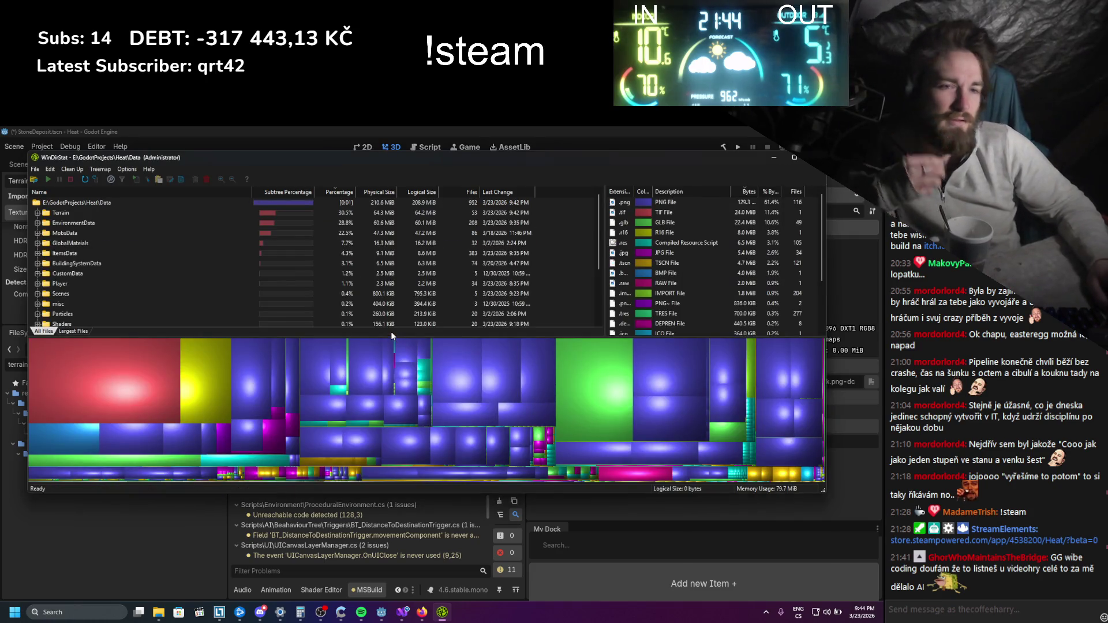
click(84, 376)
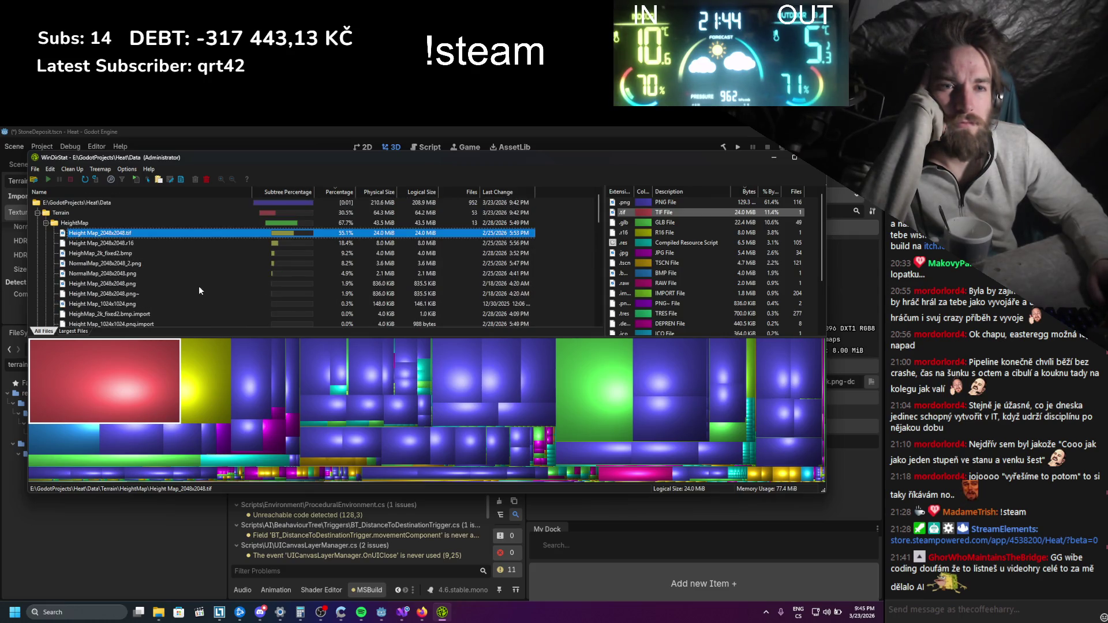
Bring the Godot editor back to the front
click(389, 612)
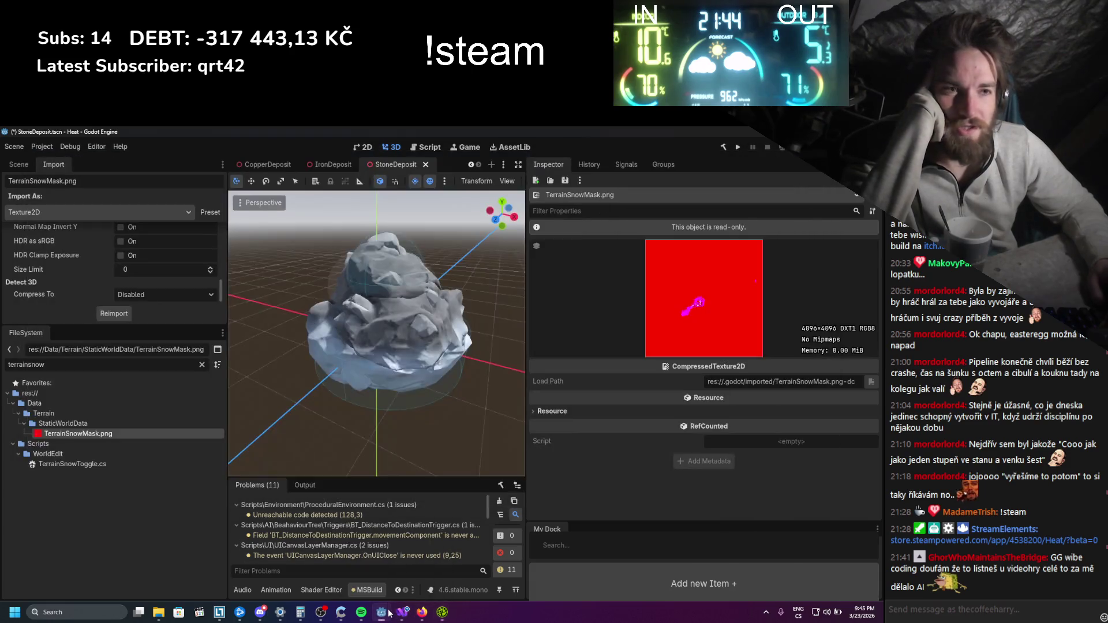
click(382, 612)
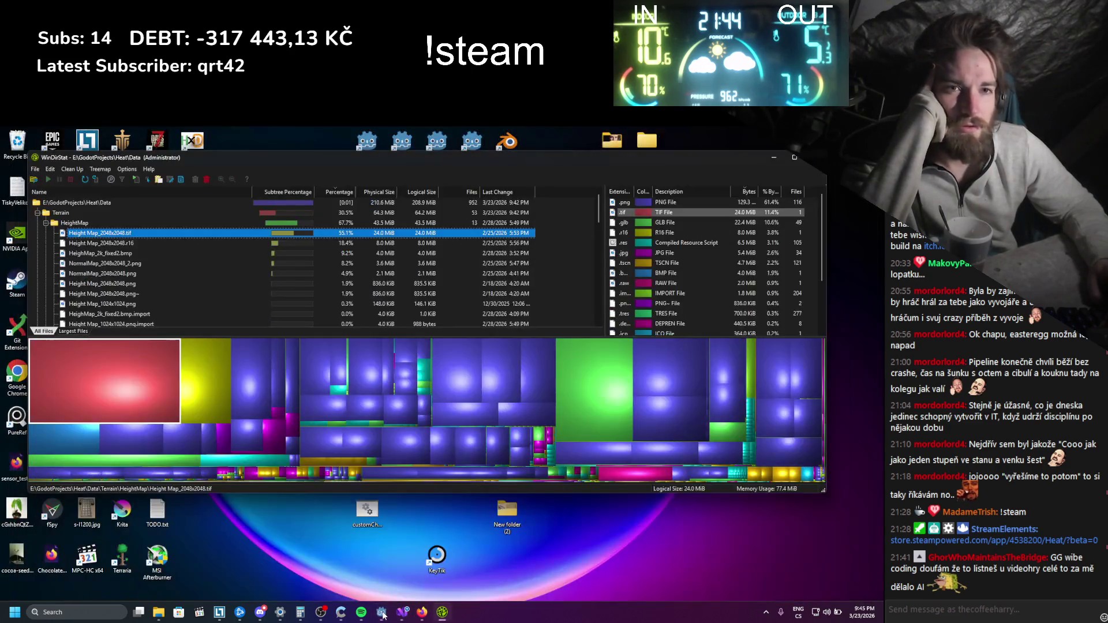
click(382, 613)
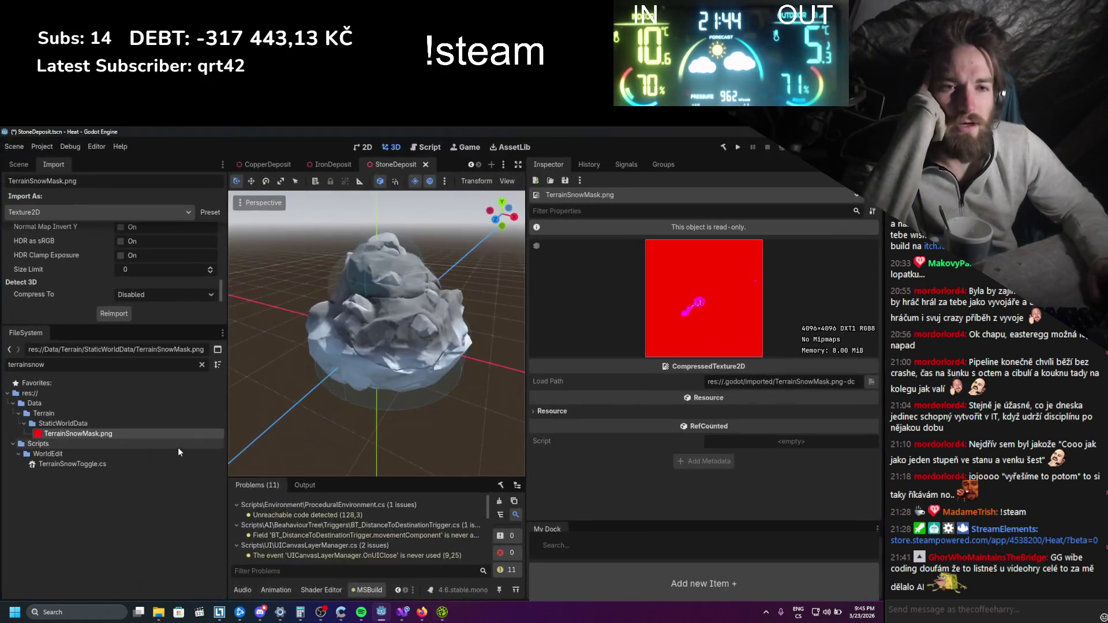
Clear the terrainsnow filter, expand Terrain > HeightMap, and open that folder in File Explorer
click(201, 365)
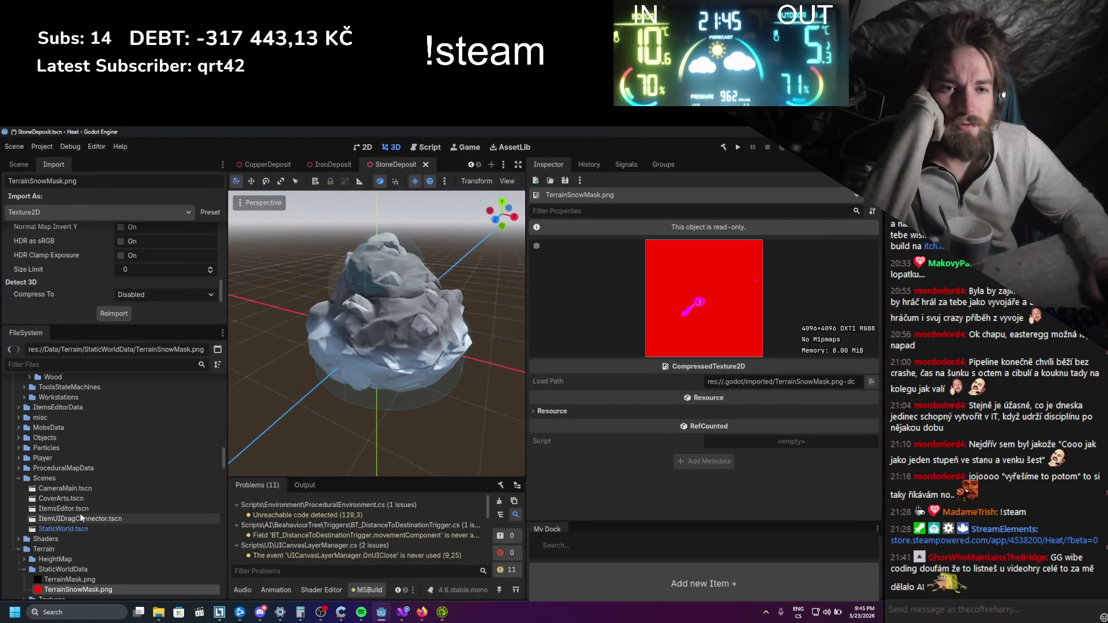
scroll(23, 539, down, 5)
click(23, 544)
click(24, 532)
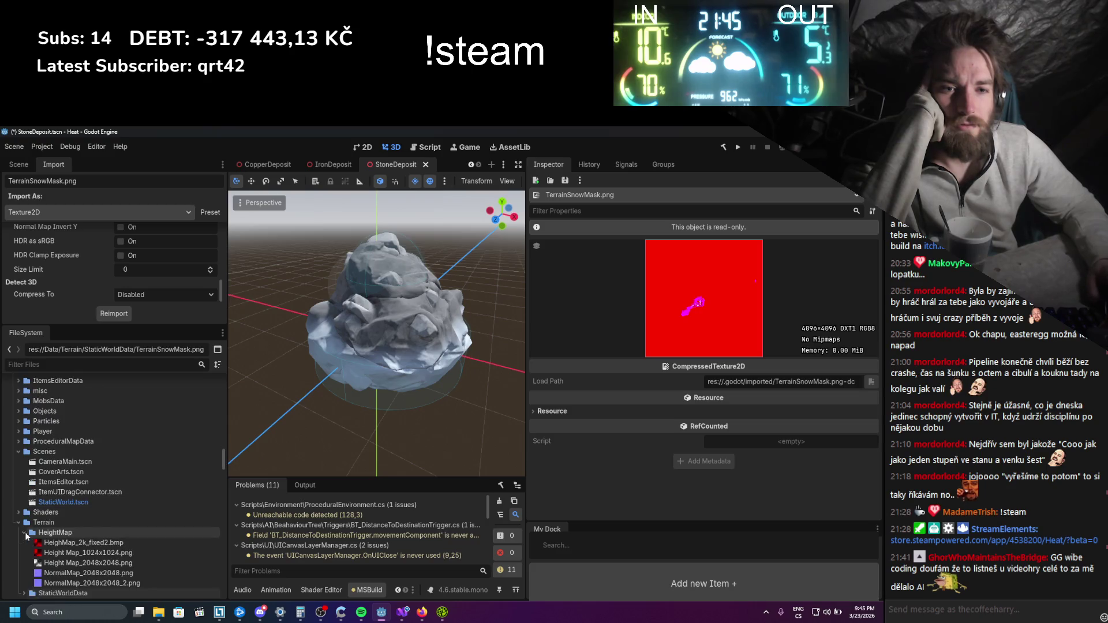
scroll(69, 519, down, 3)
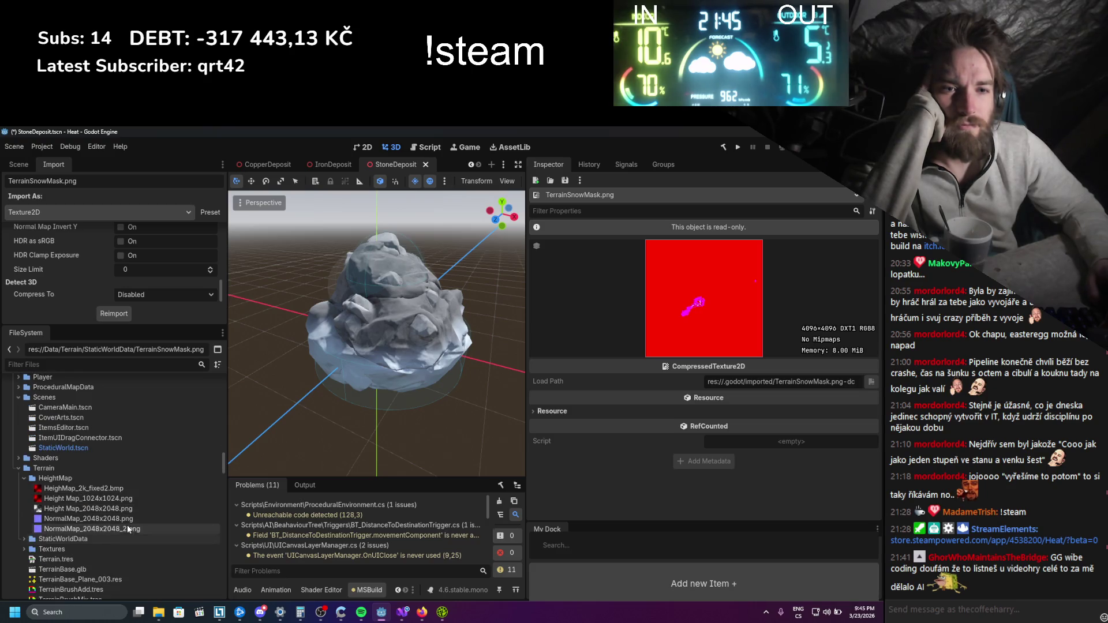
right_click(74, 479)
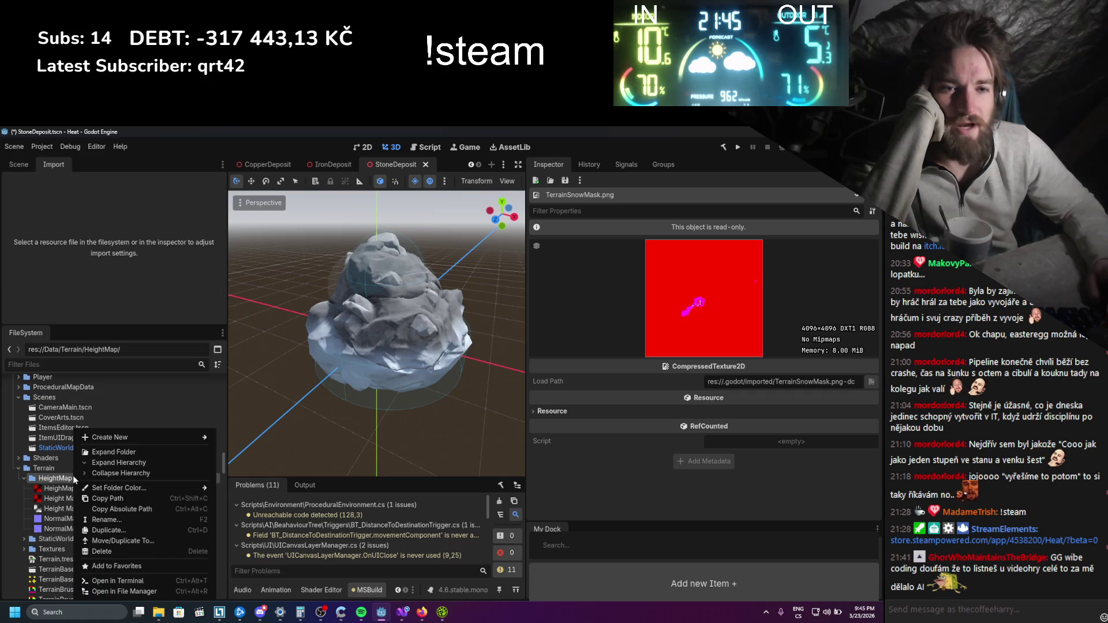
click(116, 591)
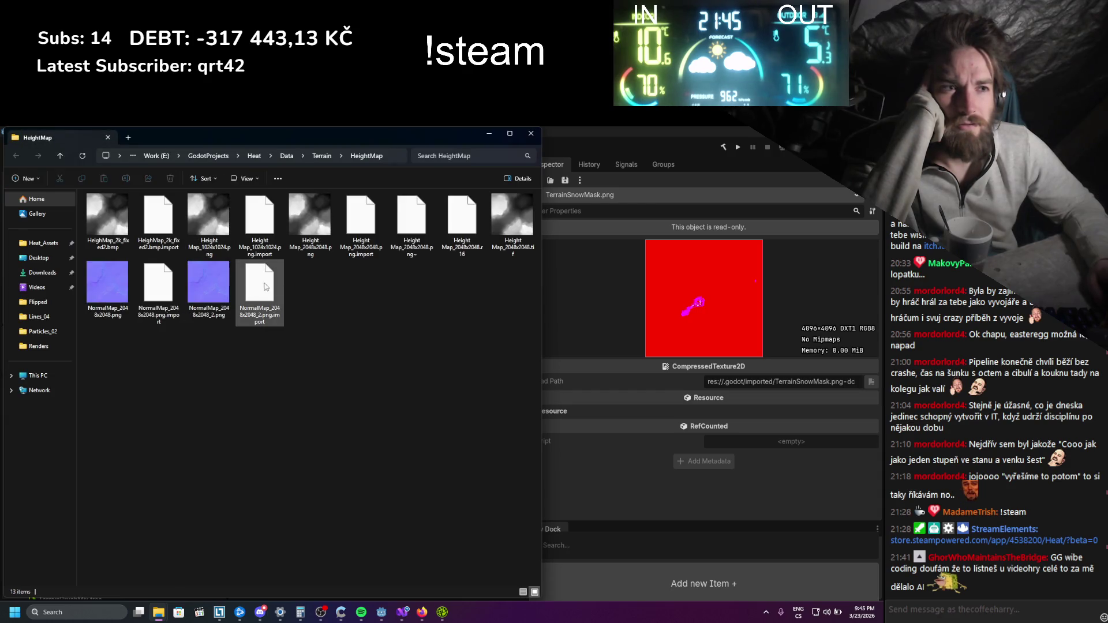
List HeightMap files in Details view with full names, noting the .tif's 24,578 KB size
click(523, 592)
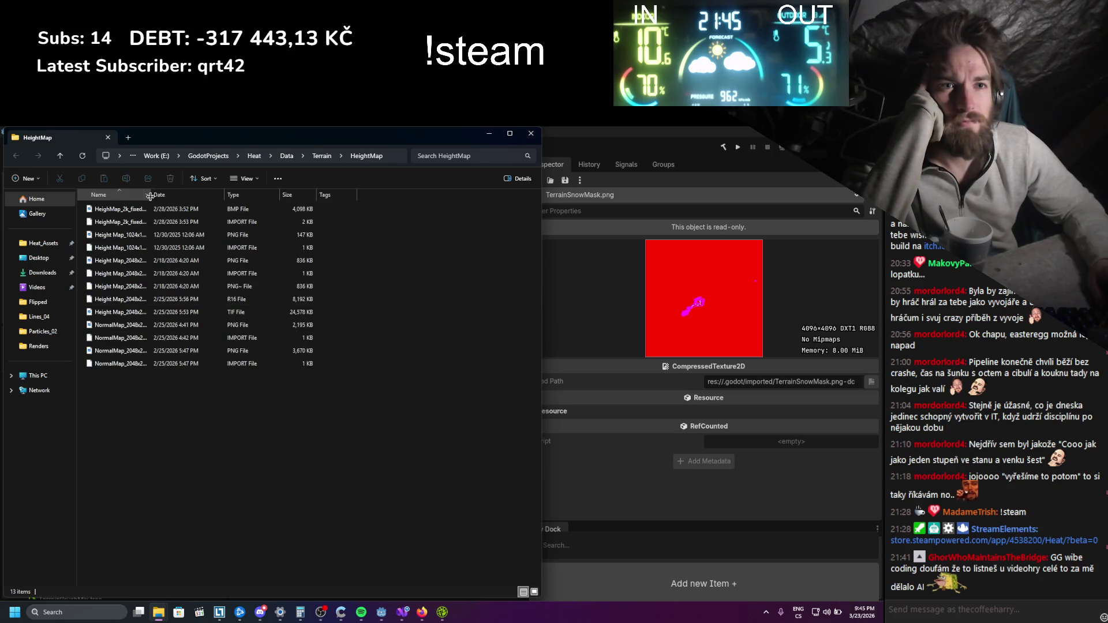
double_click(221, 190)
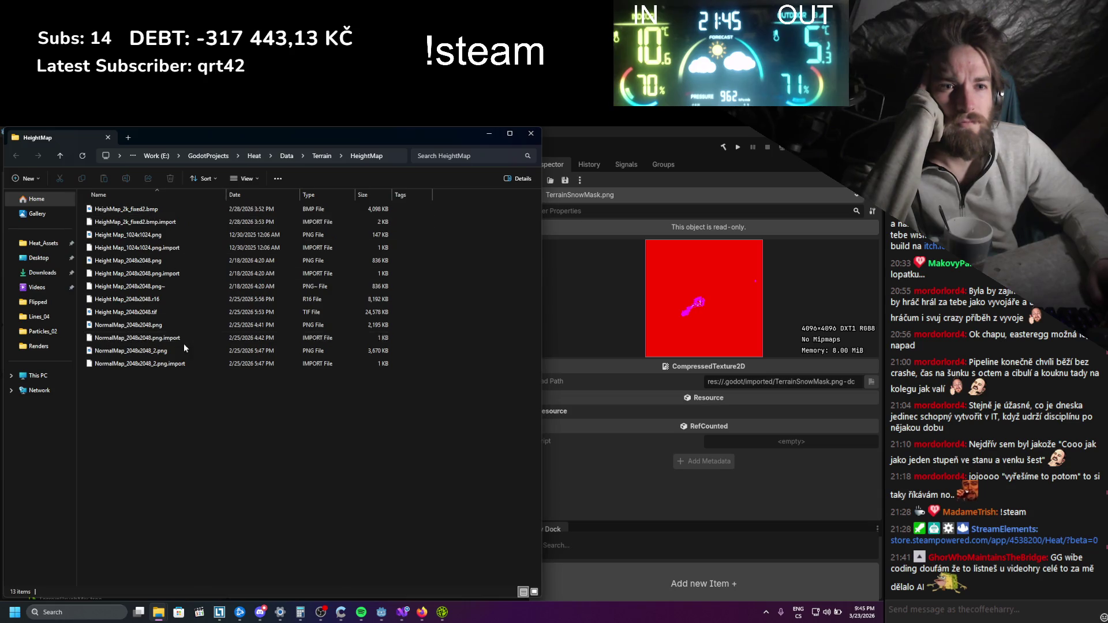
right_click(142, 311)
click(465, 476)
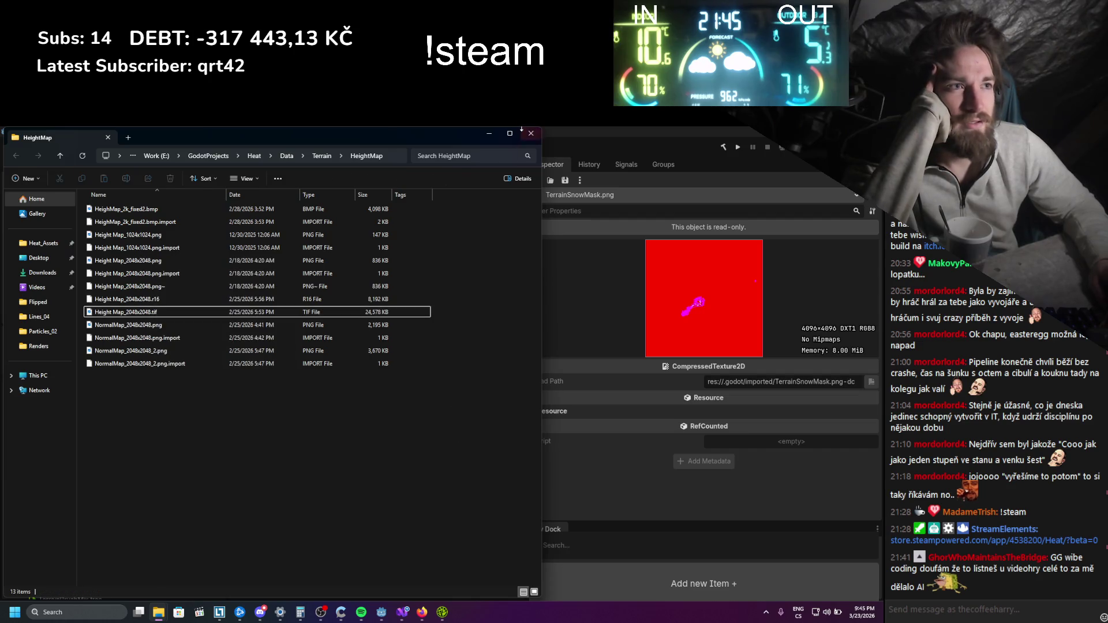
click(488, 132)
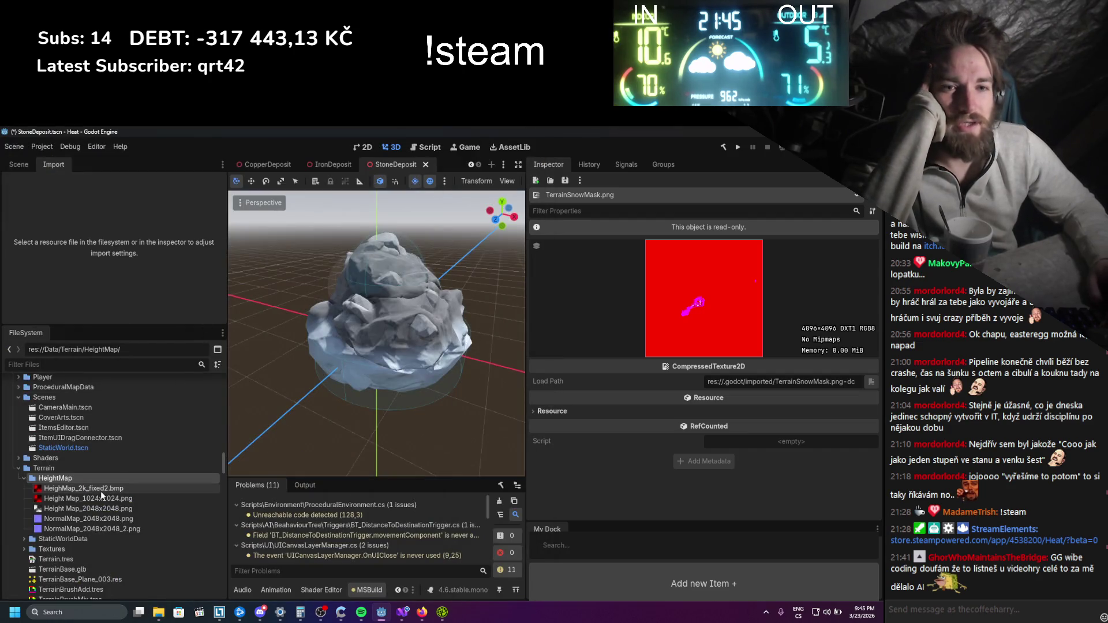
Save the stone deposit scene with Ctrl+S
click(24, 167)
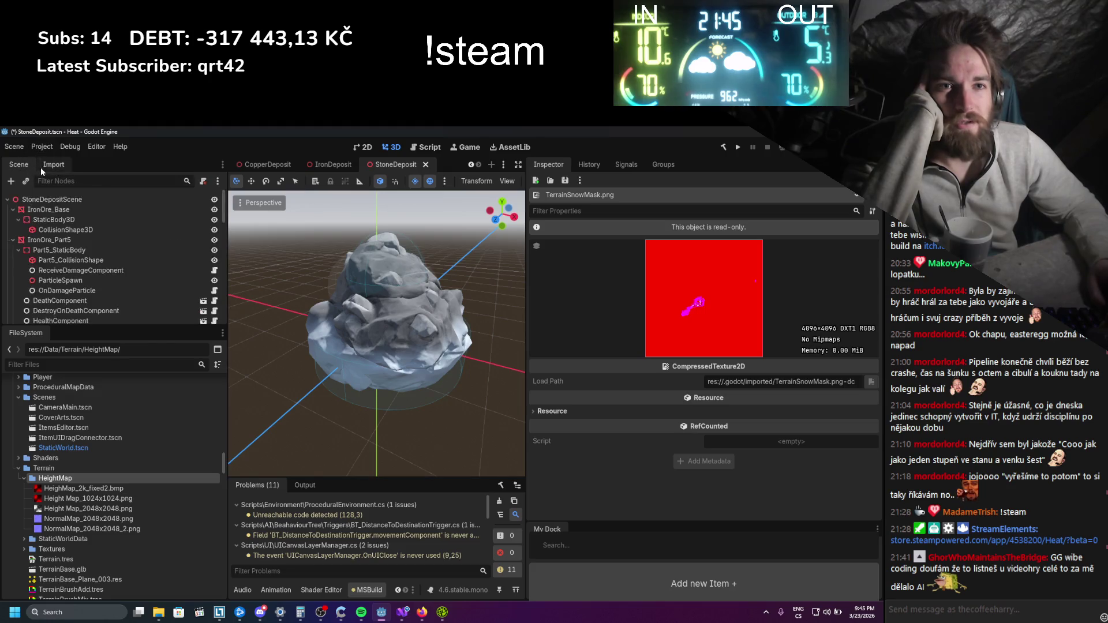
key(ctrl+s)
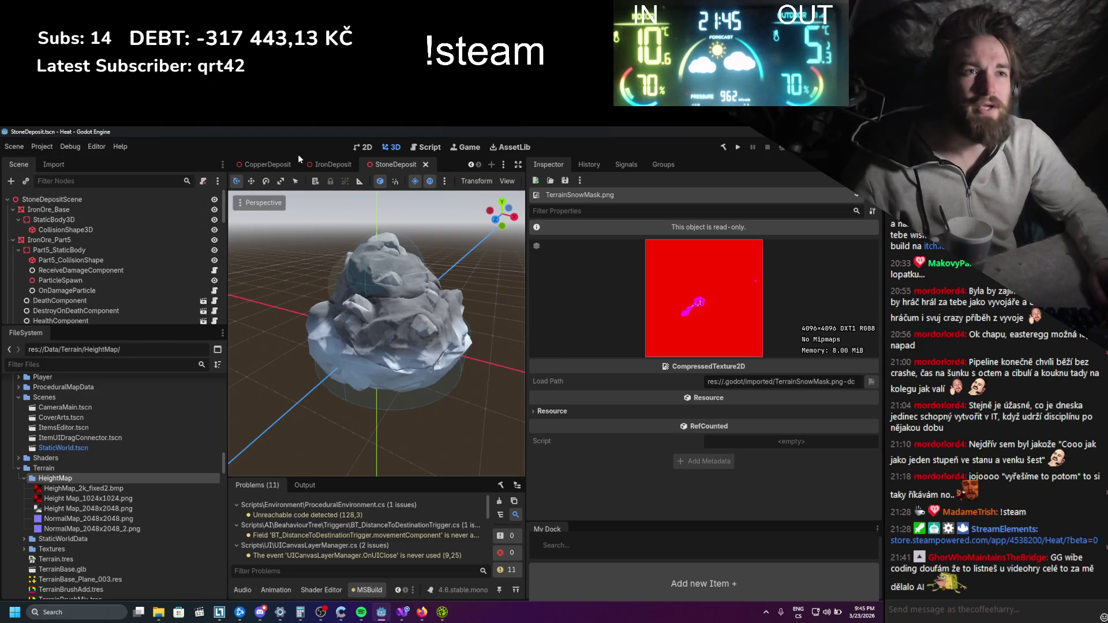
scroll(283, 166, up, 3)
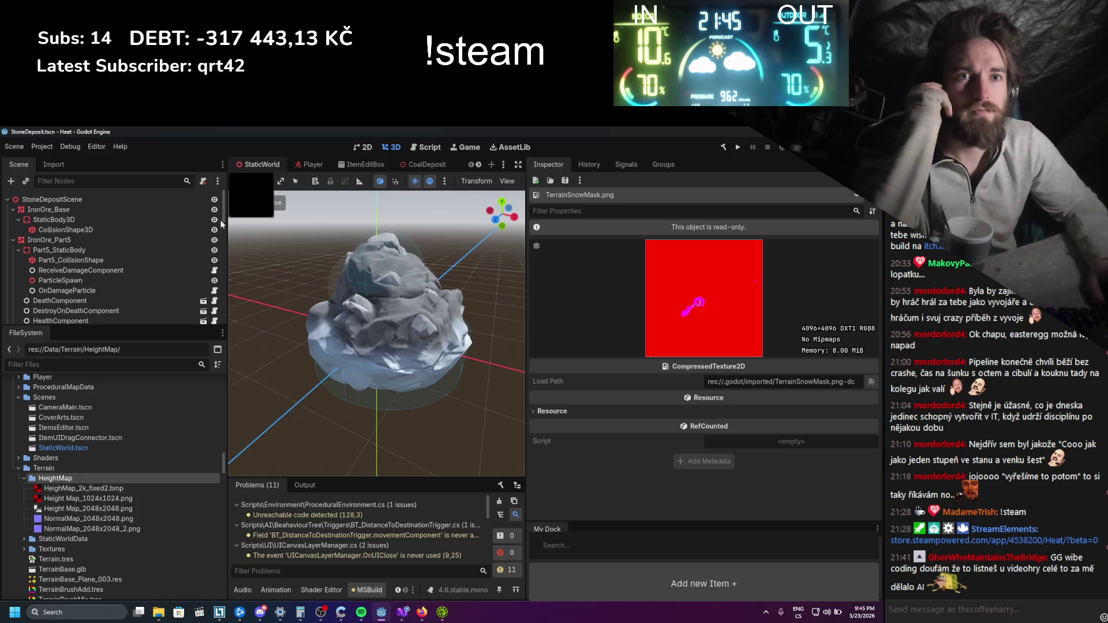
Switch to the StaticWorld scene and select the World > Terrain mesh node
click(257, 167)
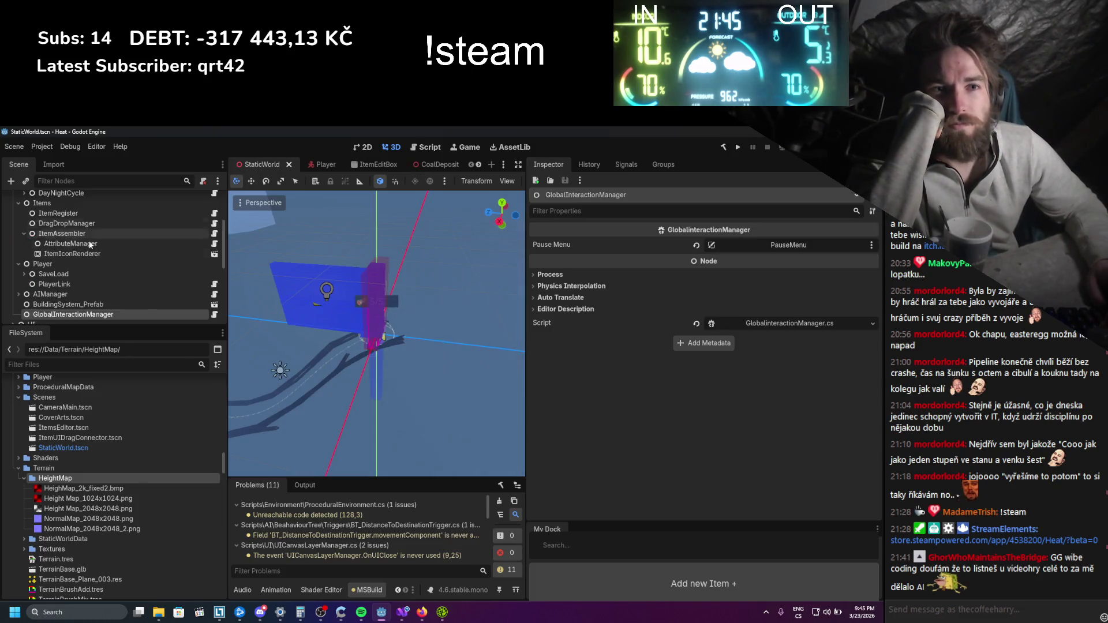
scroll(92, 275, up, 4)
scroll(85, 248, down, 1)
scroll(84, 248, up, 1)
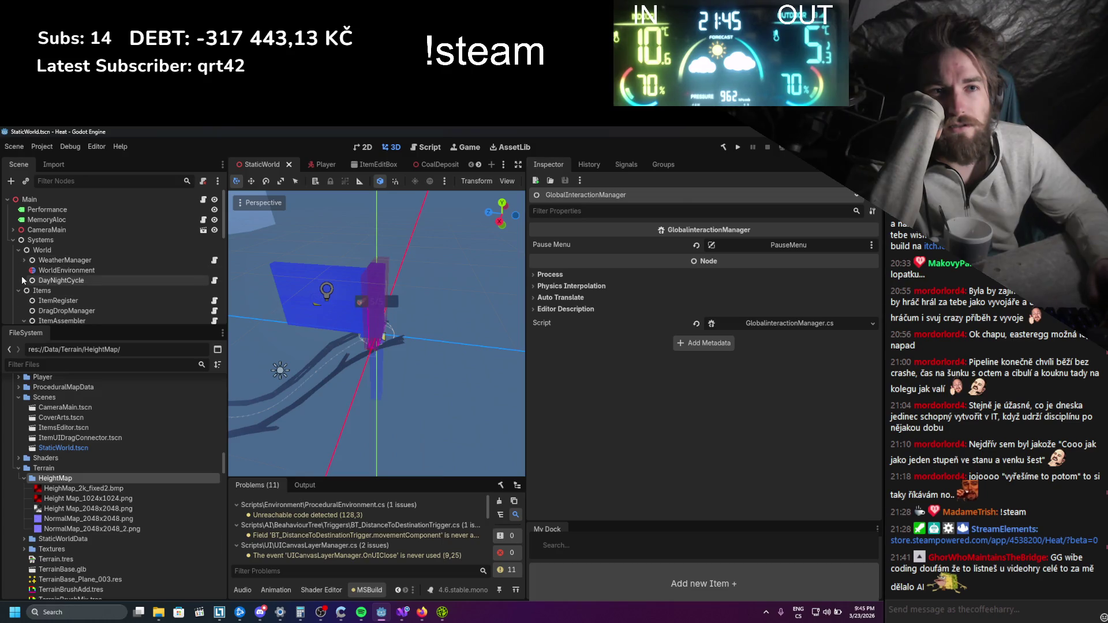
click(13, 241)
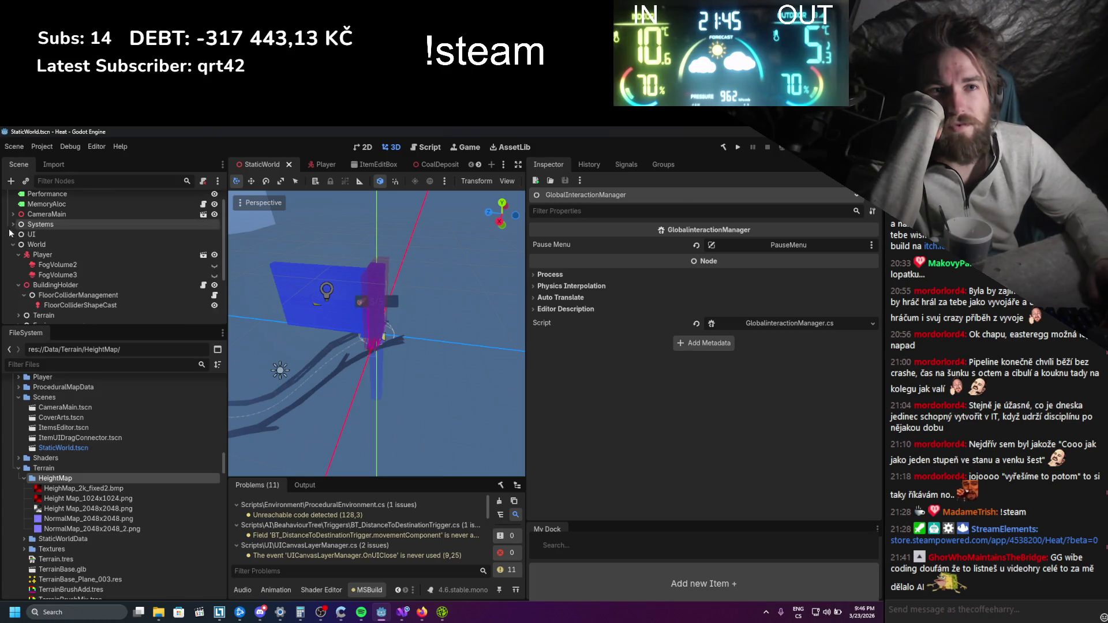
scroll(18, 260, down, 1)
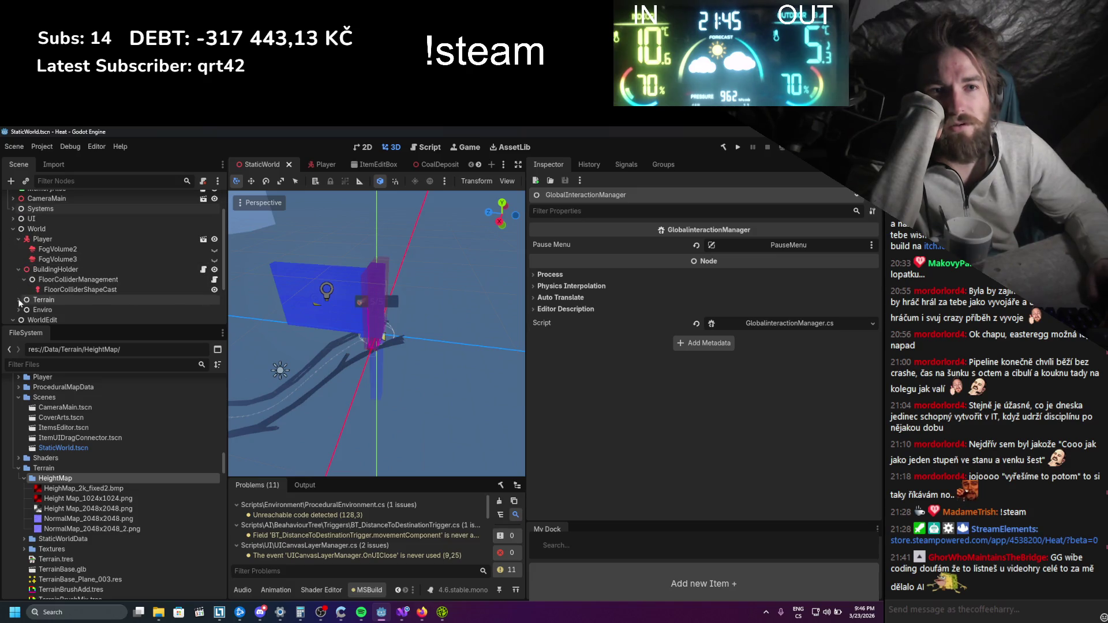
click(19, 300)
scroll(44, 263, down, 4)
click(24, 248)
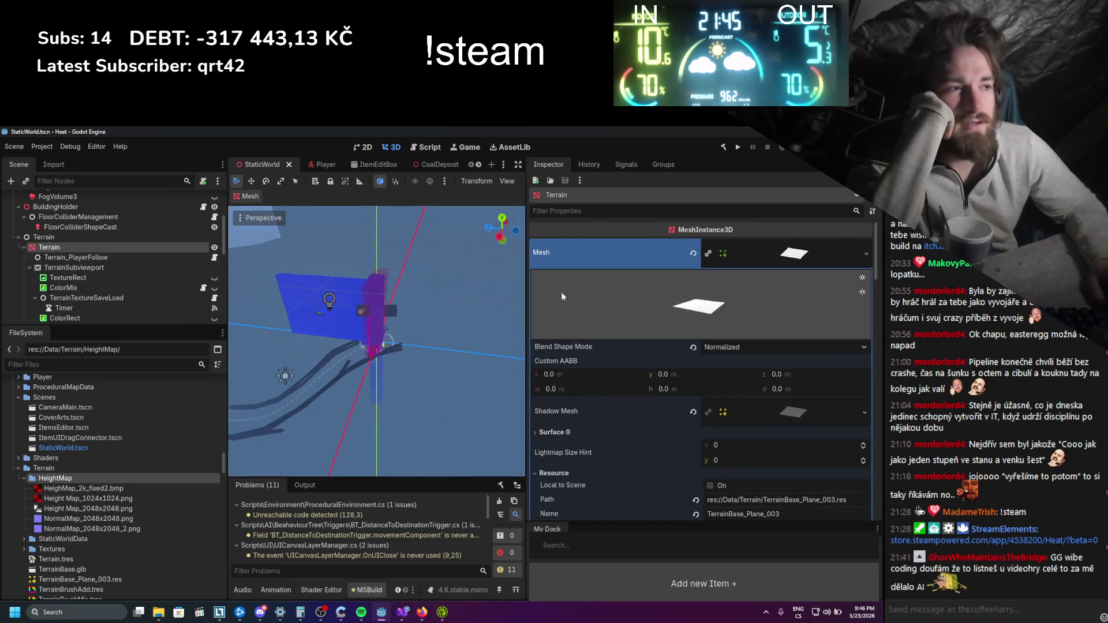
Check the Terrain shader's height and normal map slots, then select Height Map_1024x1024.png
scroll(616, 330, down, 10)
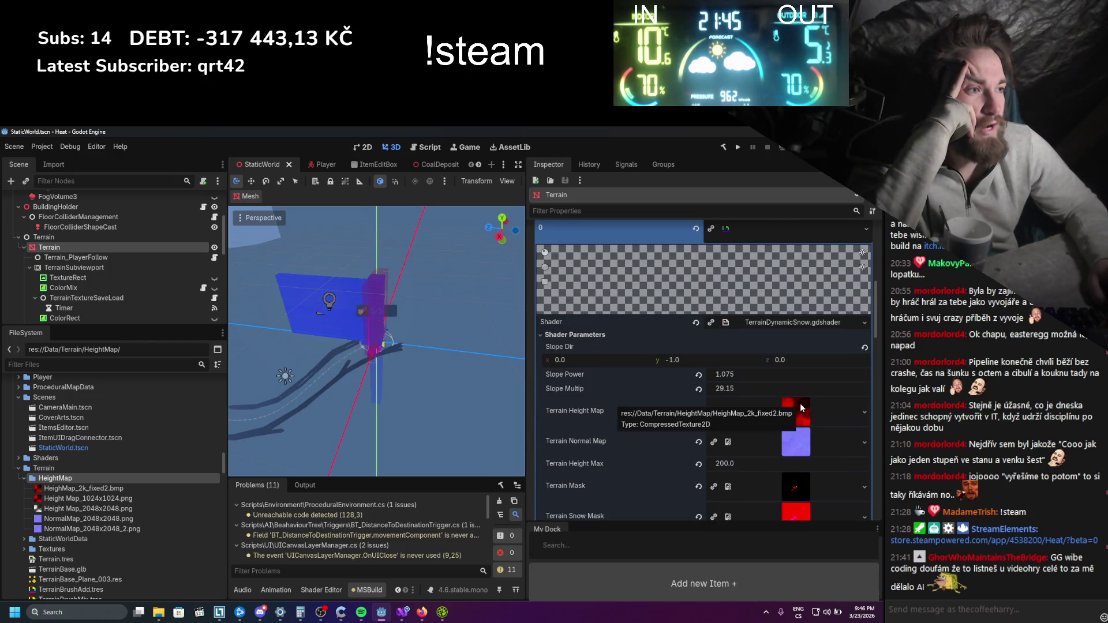
click(116, 499)
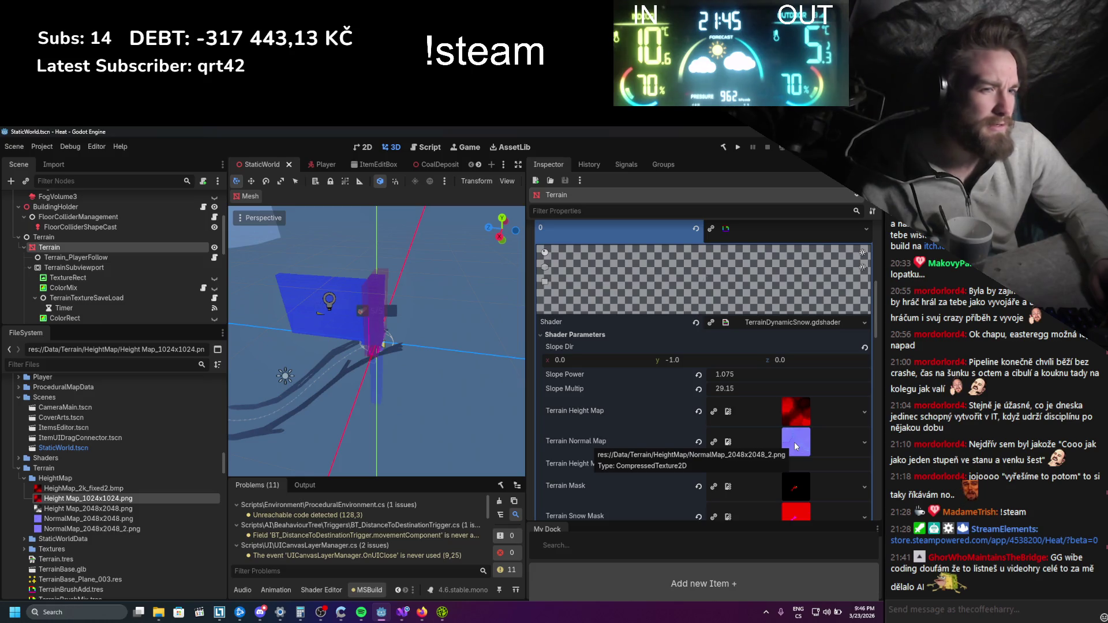
right_click(98, 520)
click(127, 535)
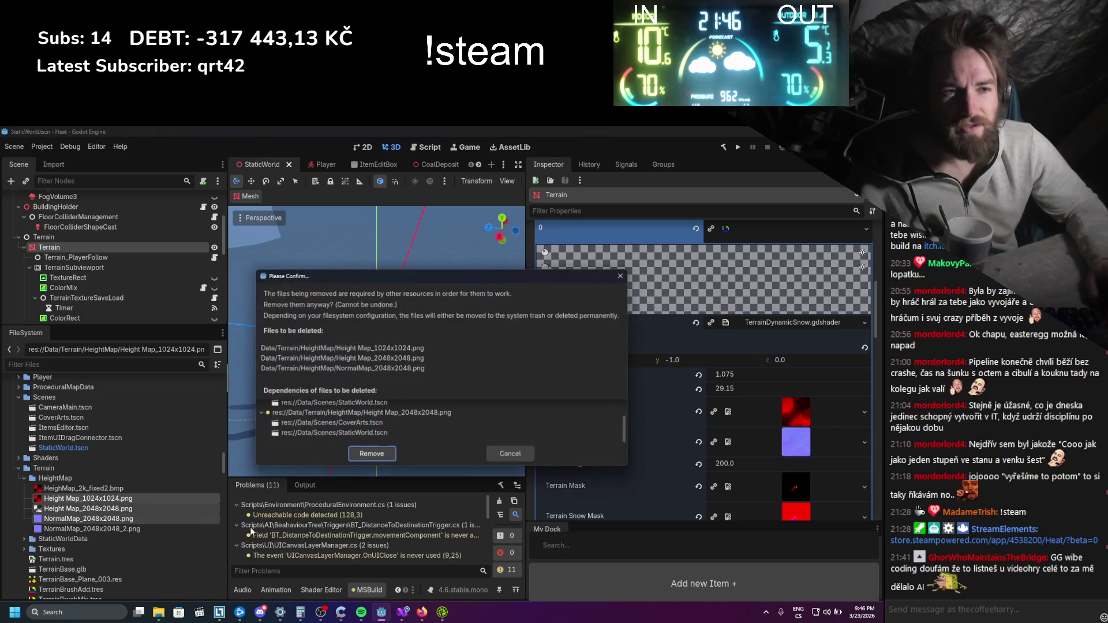
scroll(438, 415, up, 3)
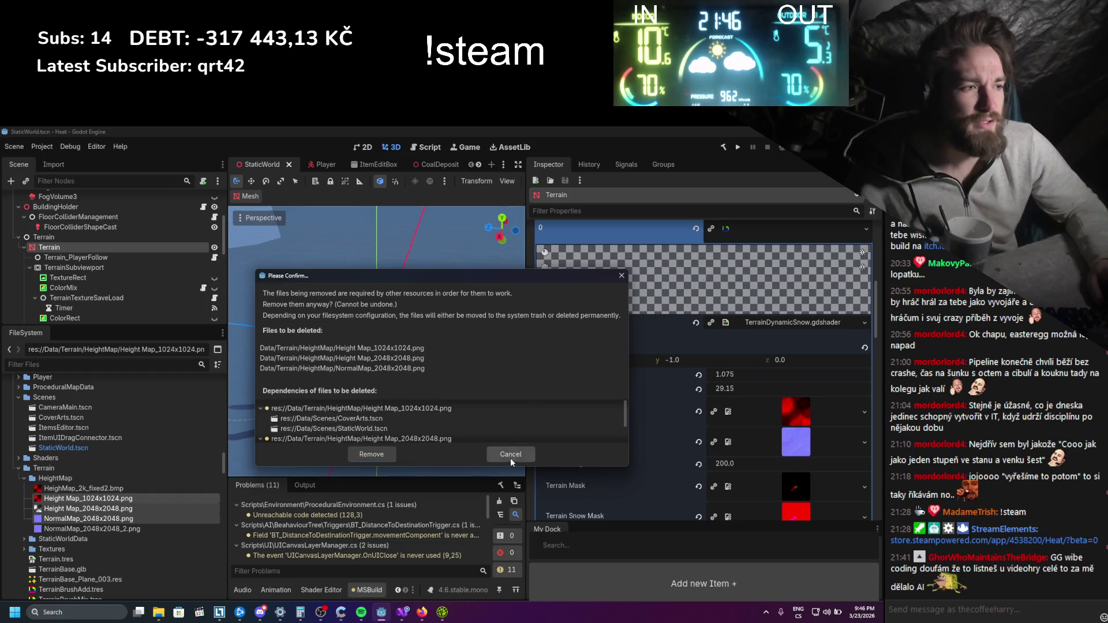
click(510, 454)
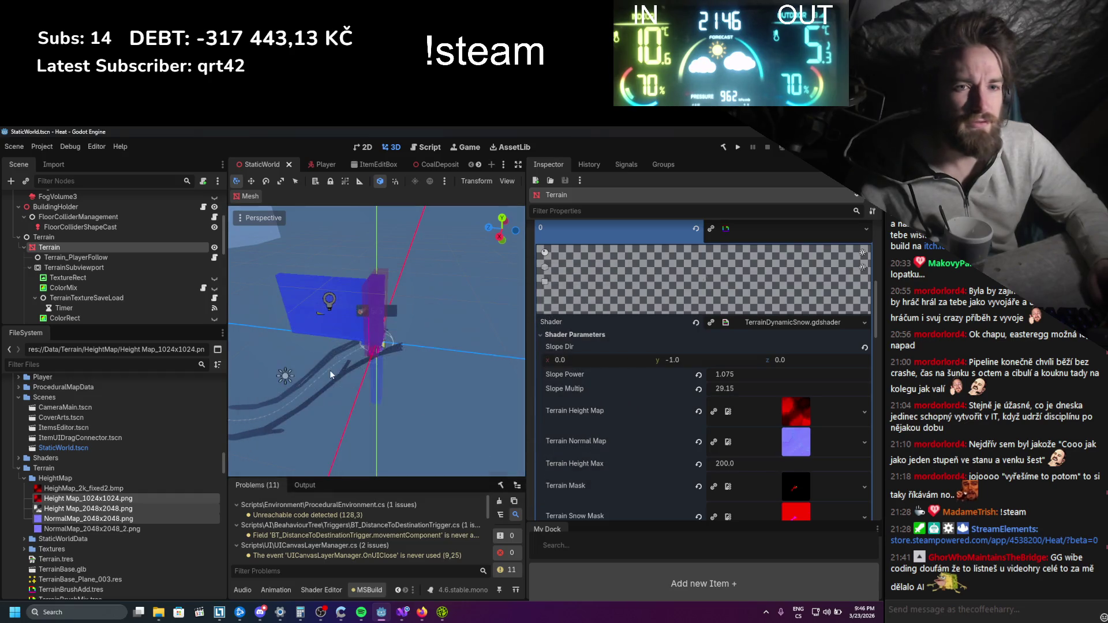
right_click(101, 500)
click(125, 532)
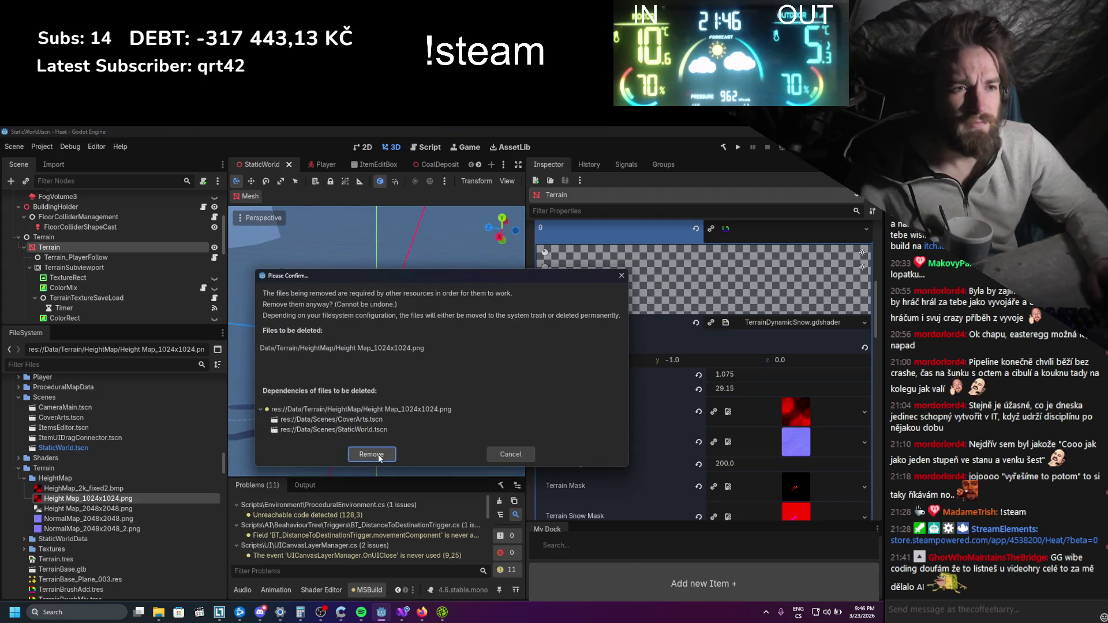
click(521, 453)
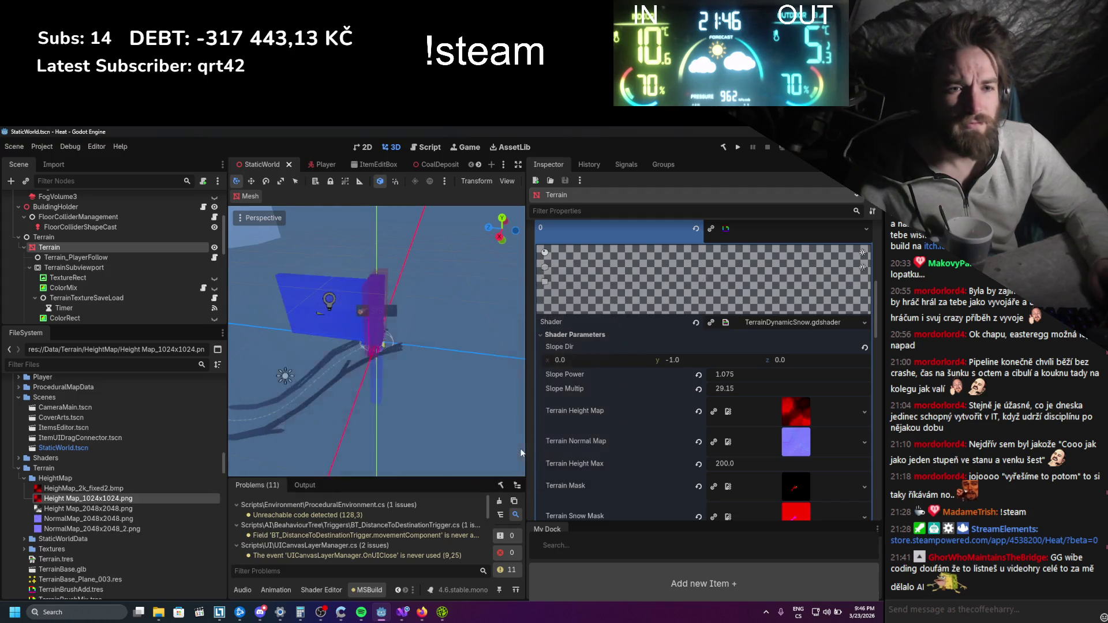
scroll(683, 433, down, 10)
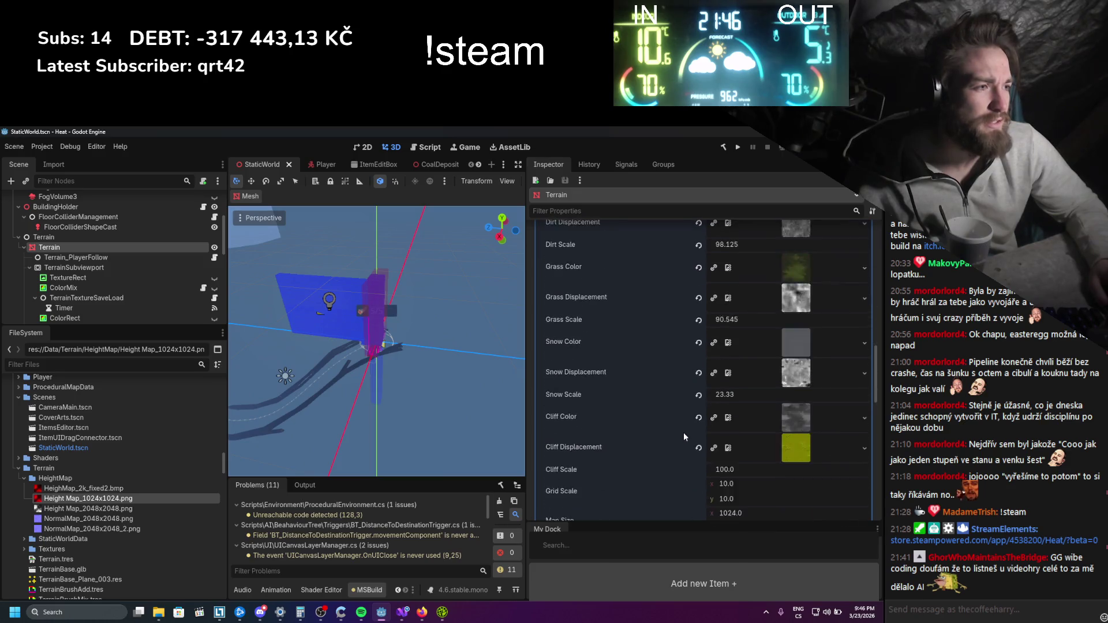
Inspect the ColorMix and ColorRect nodes, then select the HeighMap_2k_fixed2.bmp texture
scroll(683, 432, up, 3)
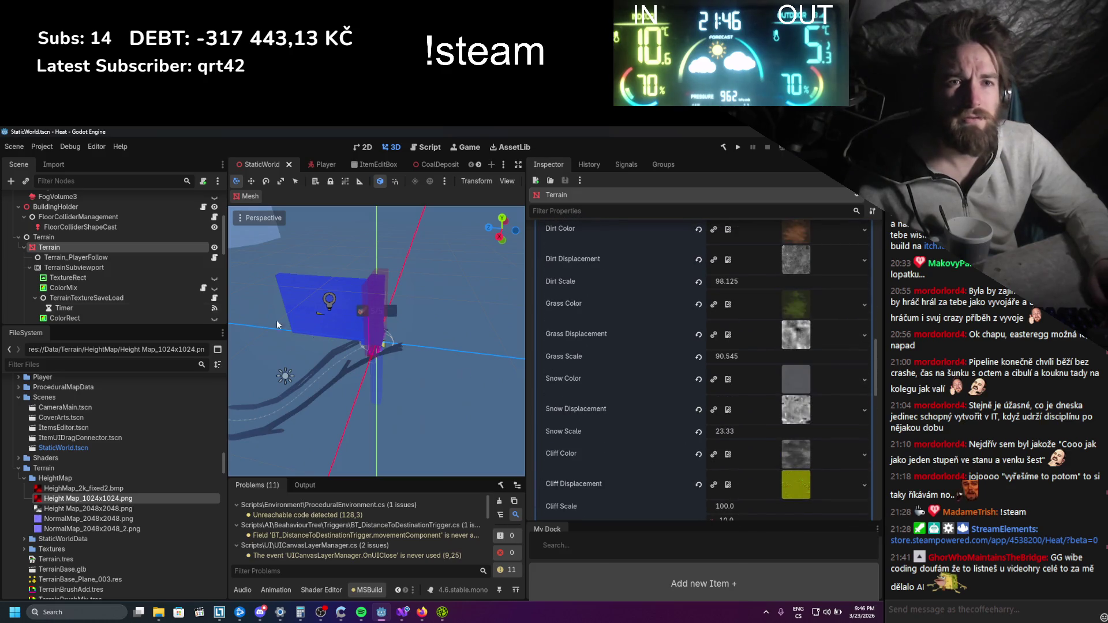
click(82, 287)
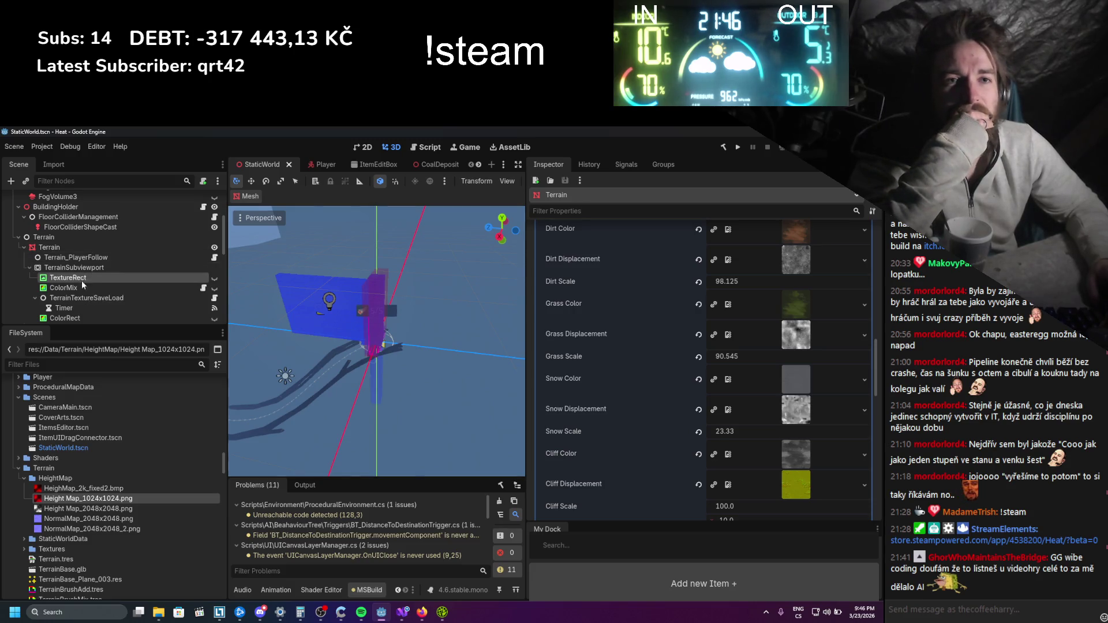
scroll(81, 295, down, 1)
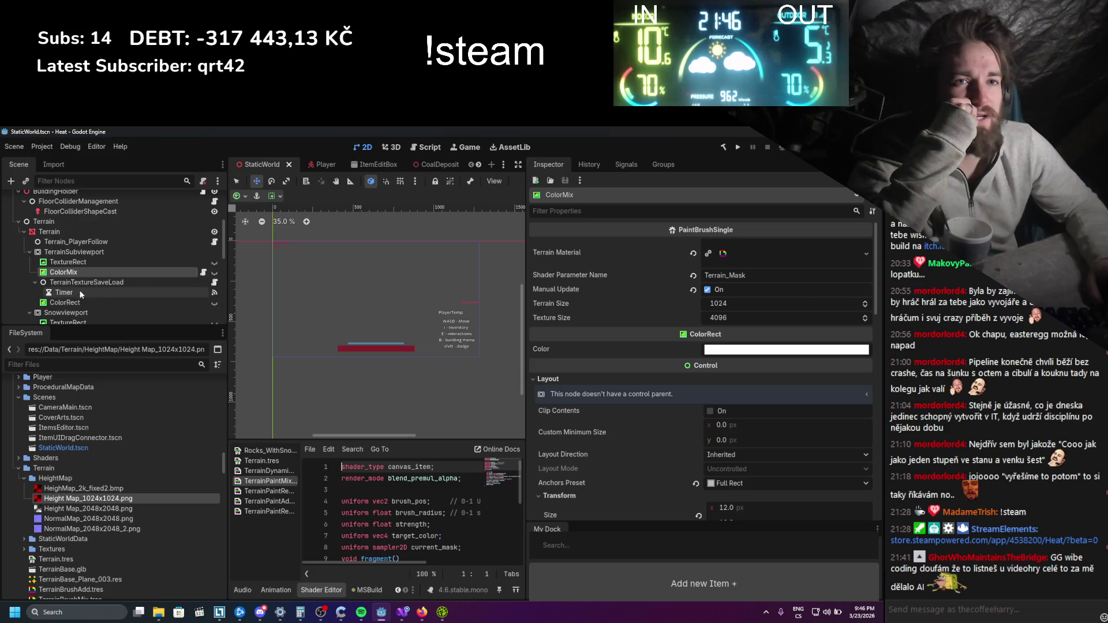
click(75, 302)
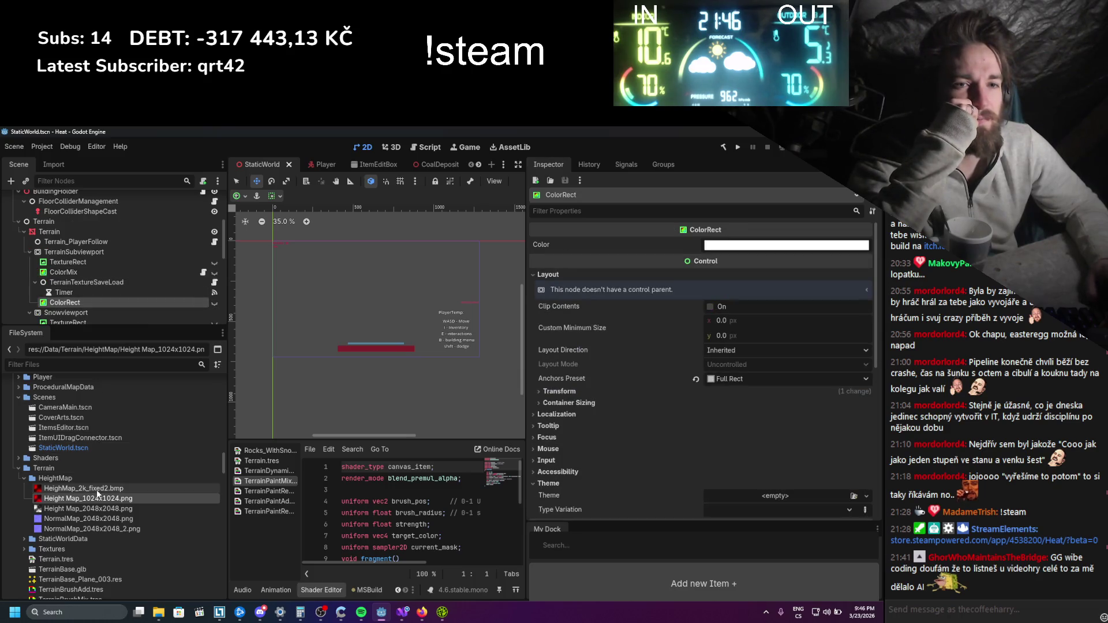
click(84, 488)
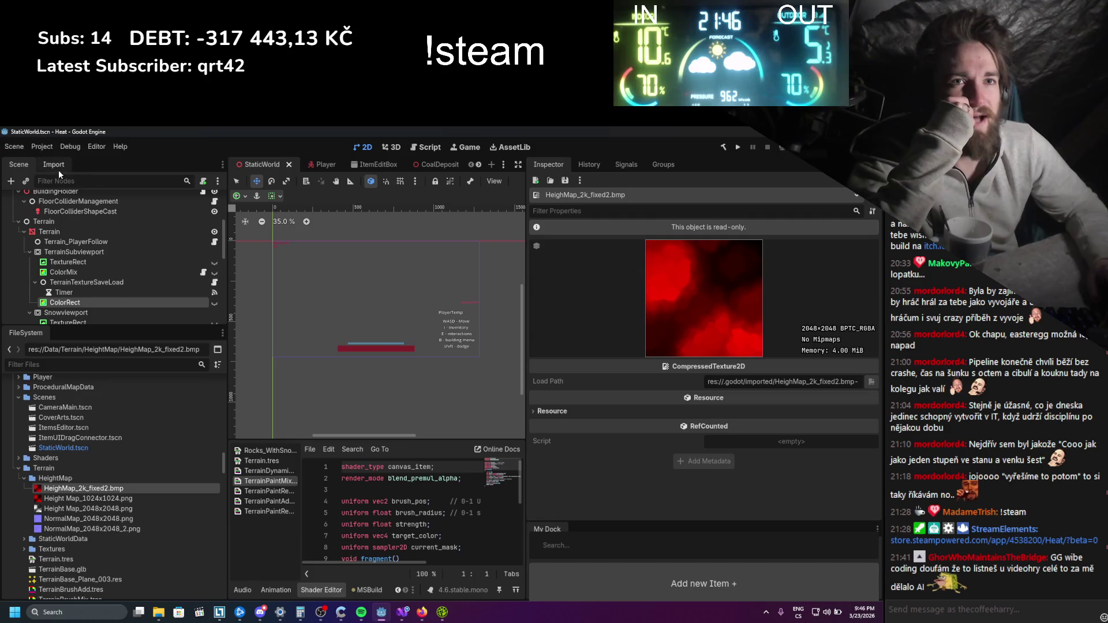
Review HeighMap_2k_fixed2.bmp's import settings: VRAM Compressed mode with High Quality enabled
click(58, 171)
scroll(122, 257, down, 3)
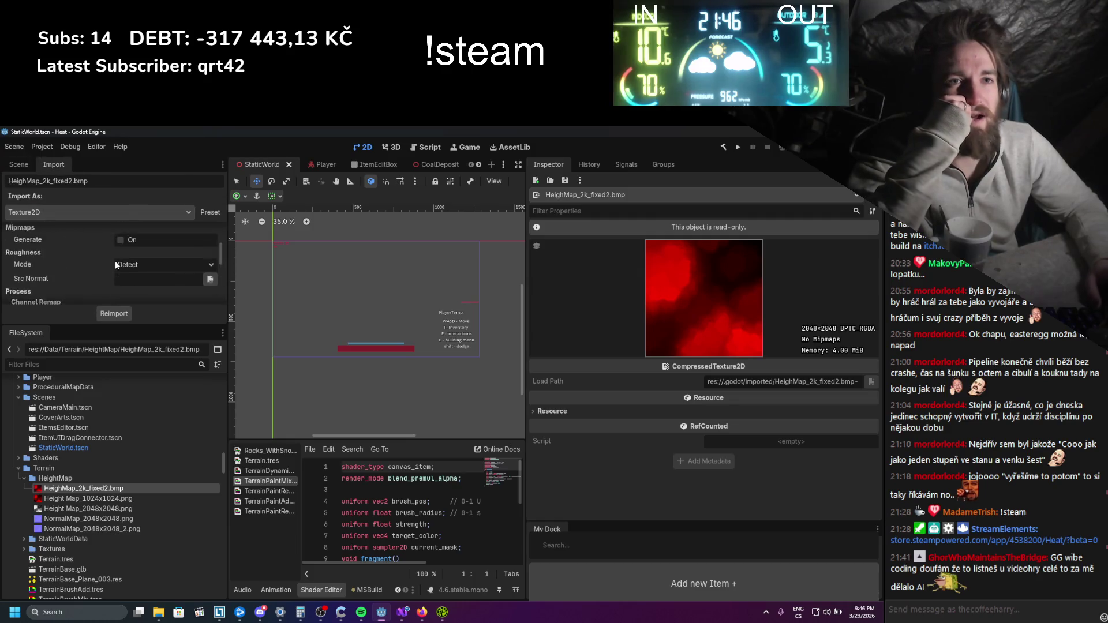
scroll(115, 260, up, 3)
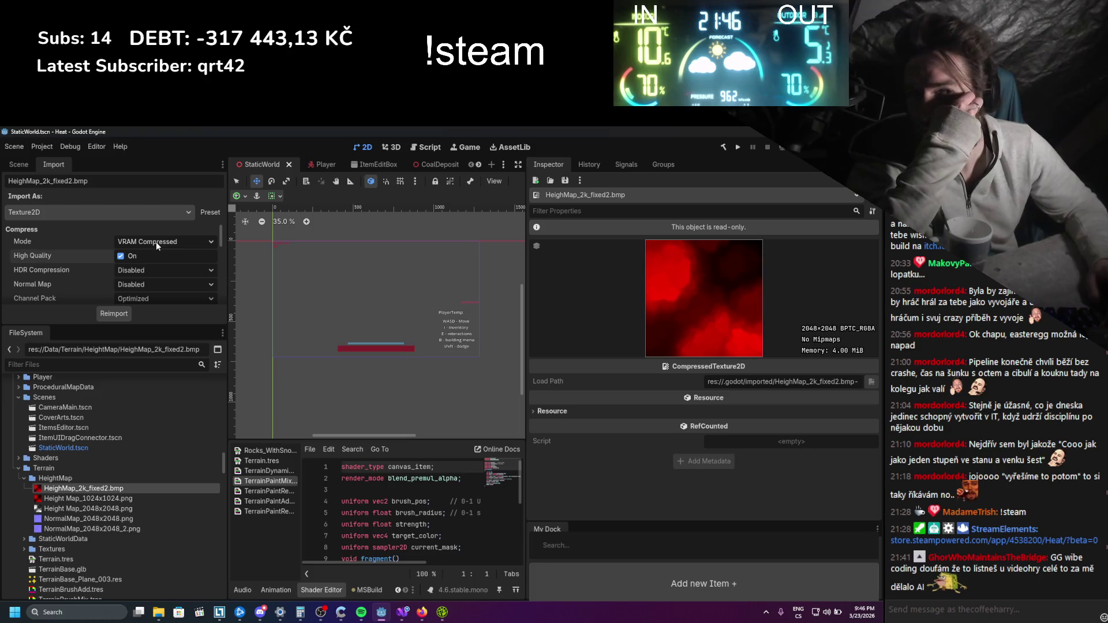
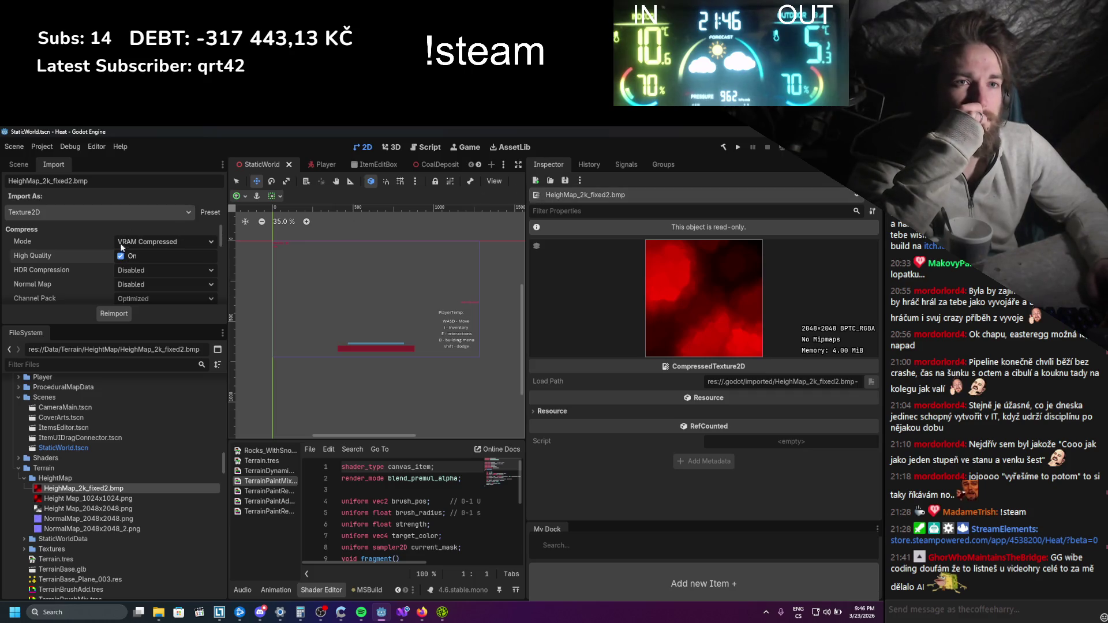
Reimport HeighMap_2k_fixed2.bmp, view the snowy StaticWorld terrain up close in 3D, and save
click(113, 314)
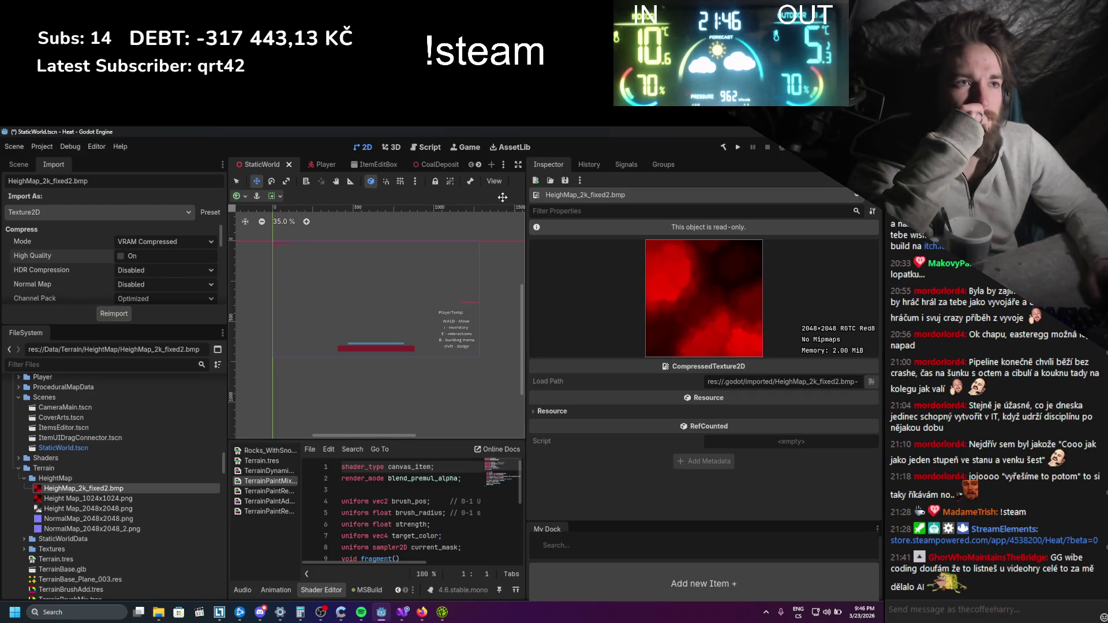
click(391, 147)
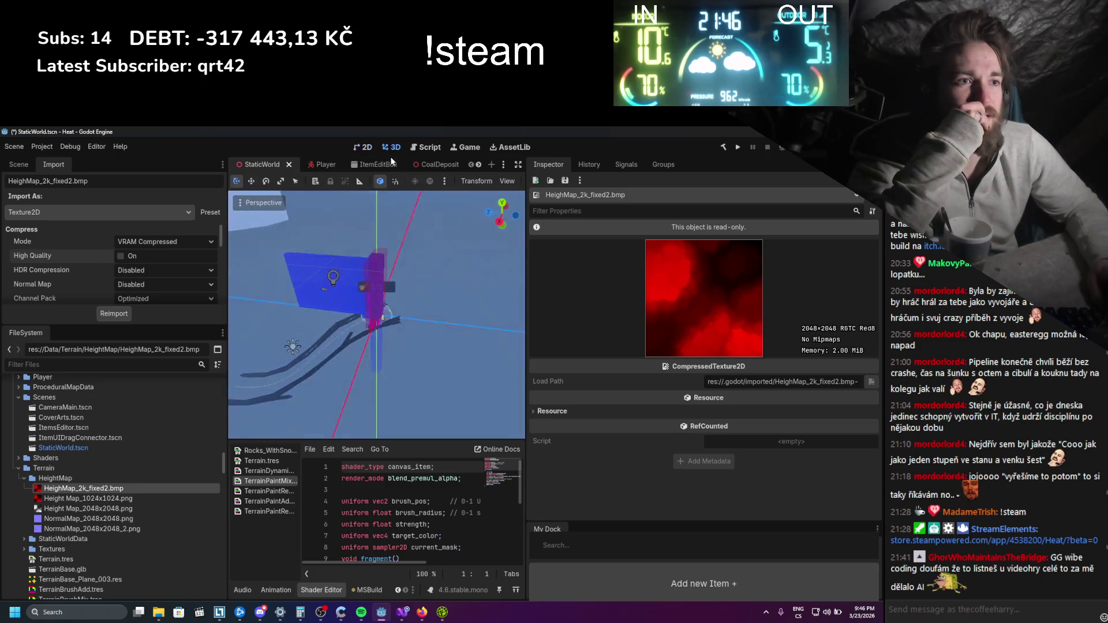
scroll(320, 308, down, 10)
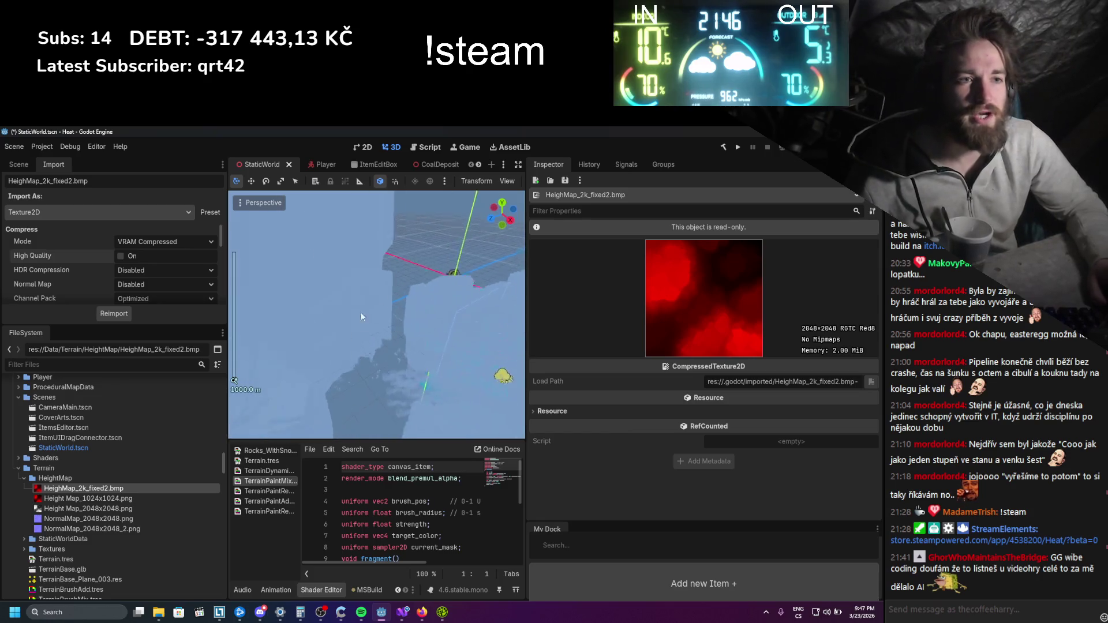
drag(362, 317, 443, 335)
scroll(374, 332, up, 8)
mouse_move(320, 357)
mouse_down()
mouse_move(451, 307)
mouse_move(341, 329)
mouse_move(329, 352)
mouse_move(346, 311)
mouse_move(407, 333)
mouse_up()
key(ctrl+s)
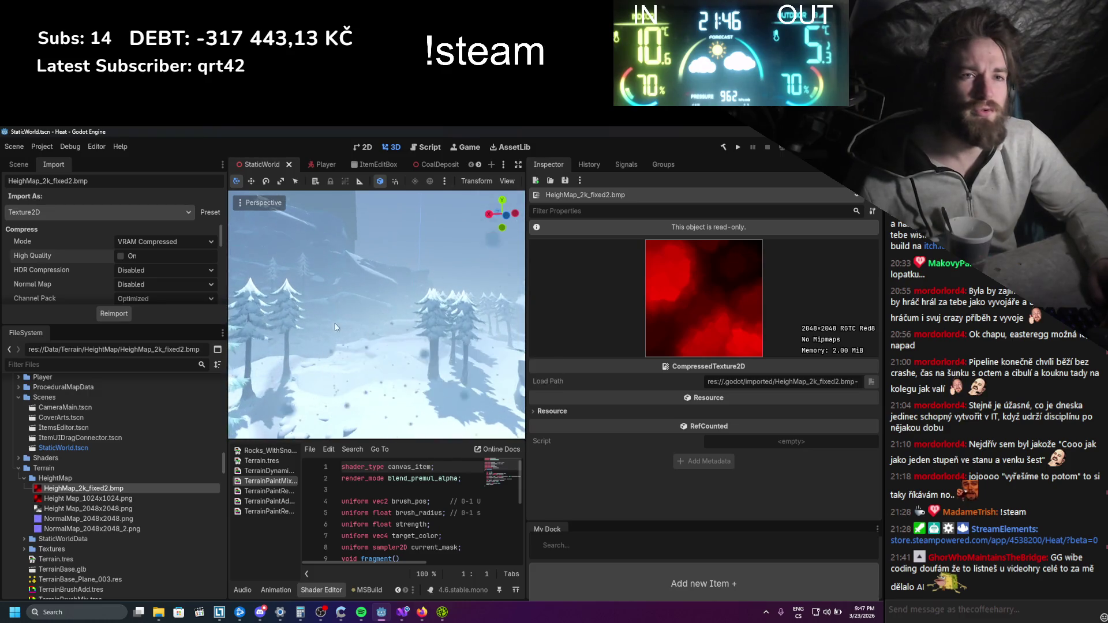
Check the Channel Pack options for the height map, leaving it on Optimized
scroll(92, 269, down, 1)
scroll(88, 265, up, 1)
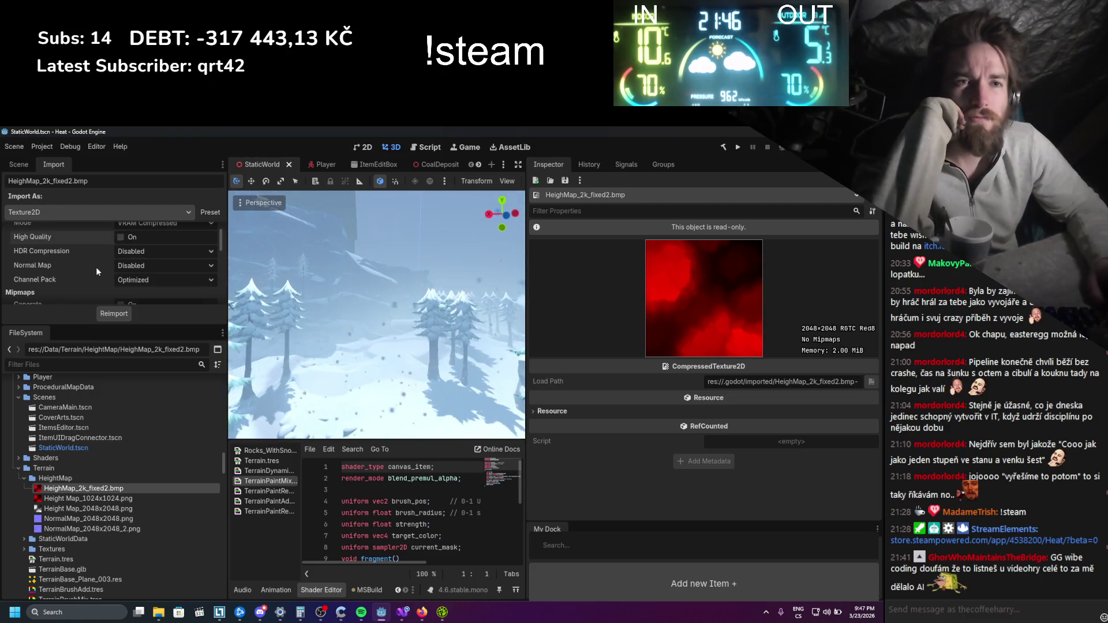
click(122, 280)
click(108, 279)
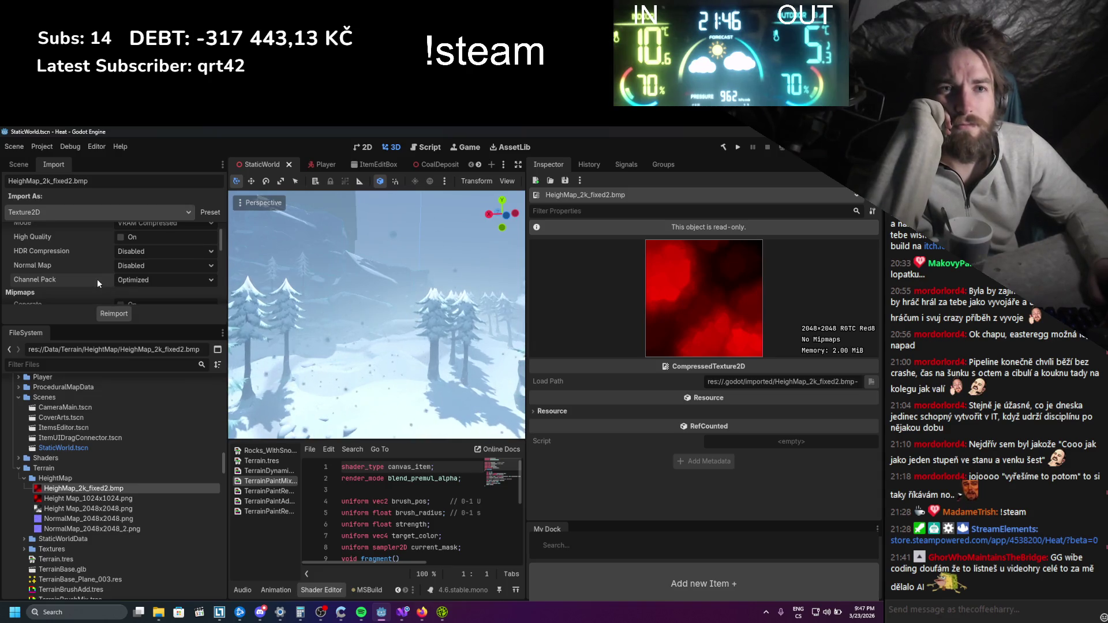
Check the Size Limit tooltip, then show the import settings of Height Map_1024x1024.png
scroll(96, 264, down, 5)
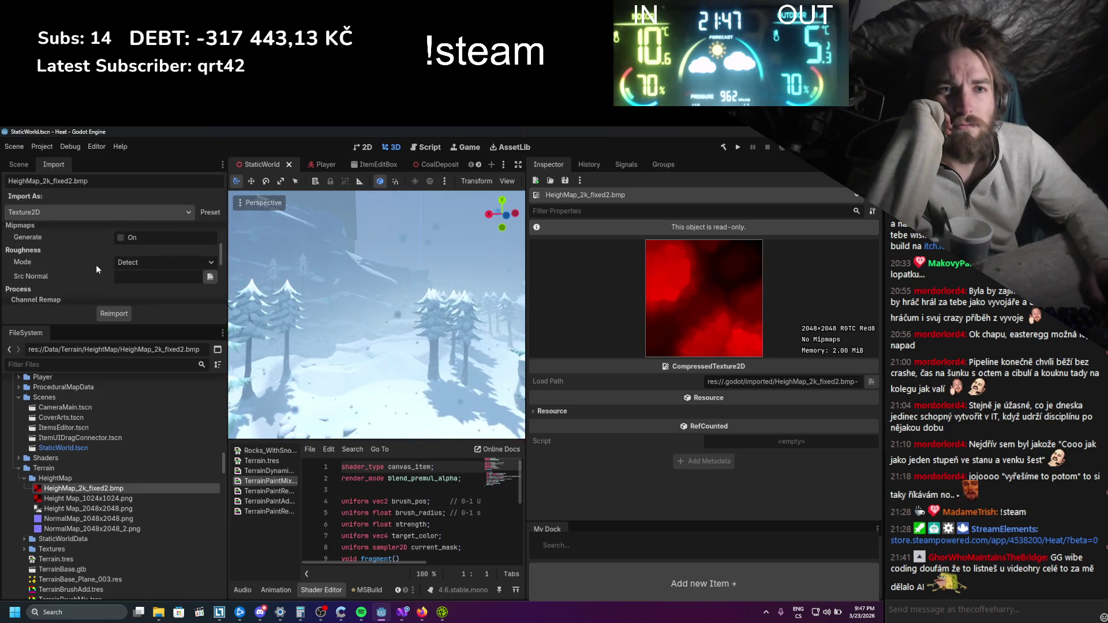
scroll(96, 265, down, 5)
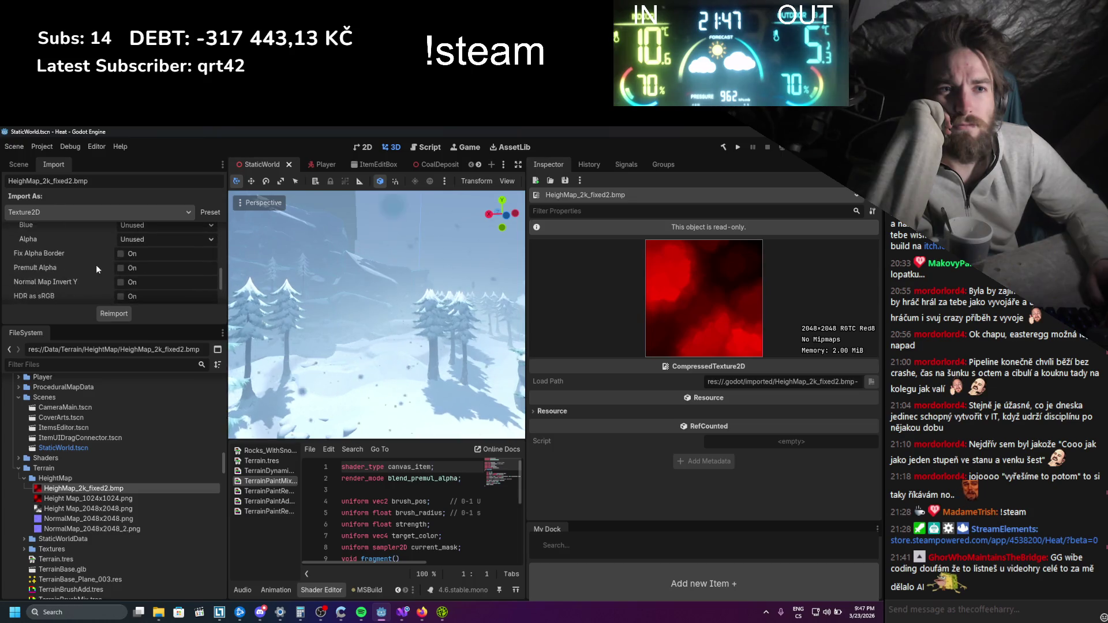
scroll(96, 264, down, 2)
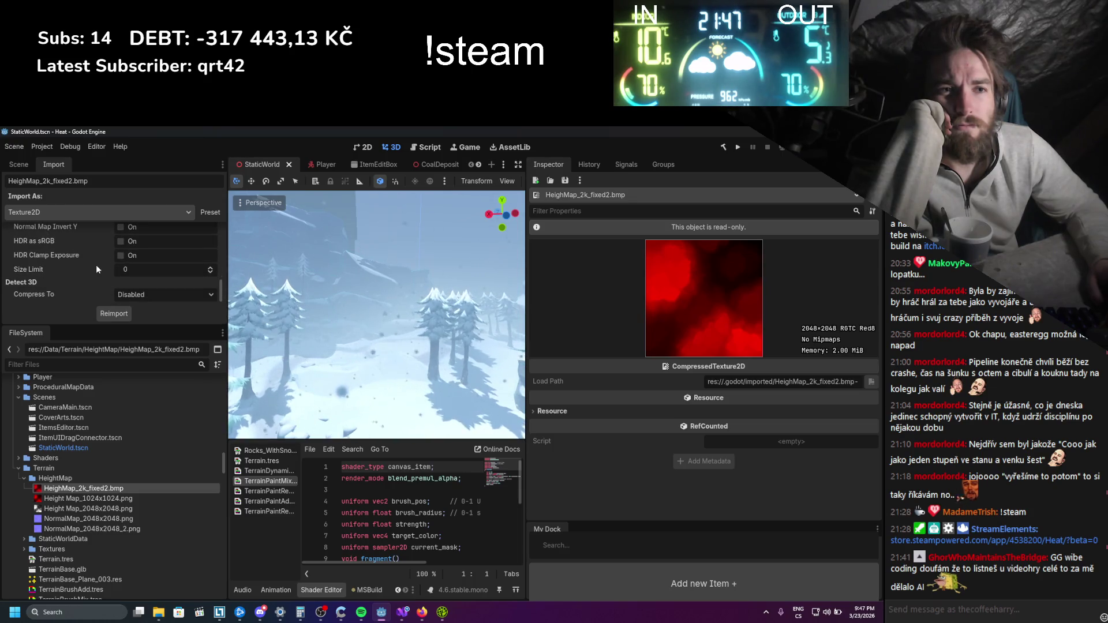
mouse_move(113, 269)
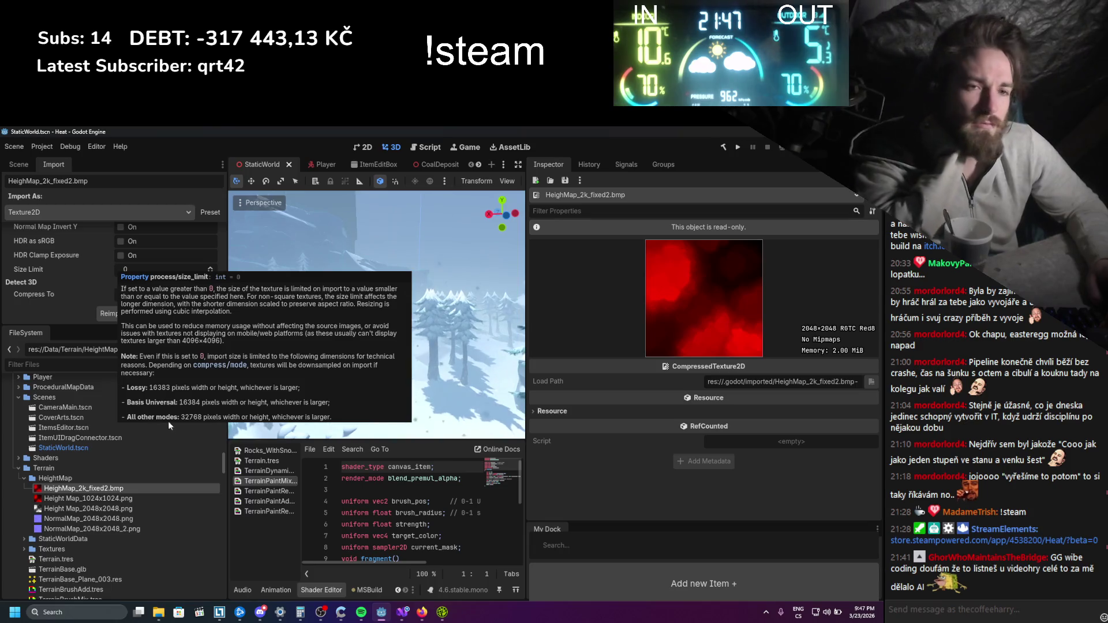
click(117, 499)
scroll(90, 278, up, 4)
scroll(82, 279, up, 5)
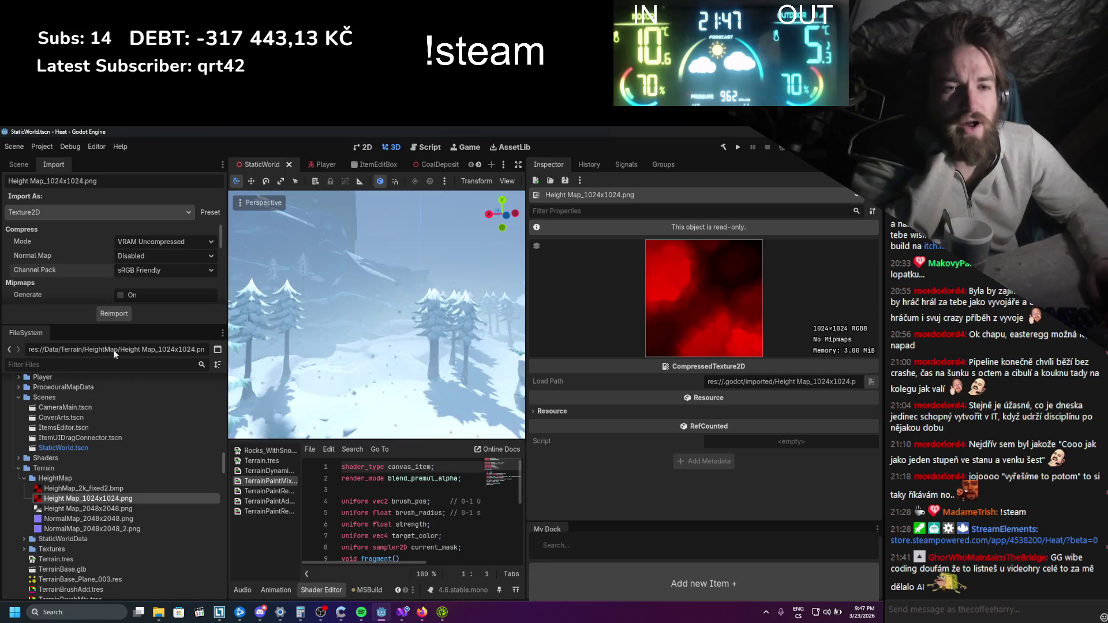
Review Terrain's shader parameters (Height Max 200.0, Slope Power 1.075, Show Snow on), then select ColorMix
click(19, 165)
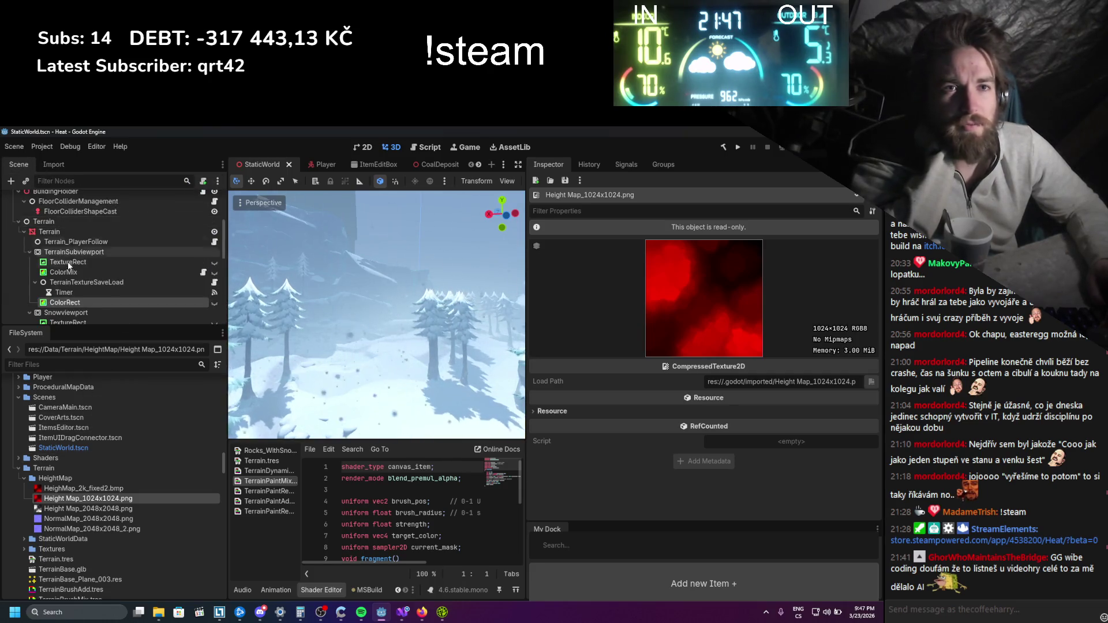
scroll(68, 264, up, 1)
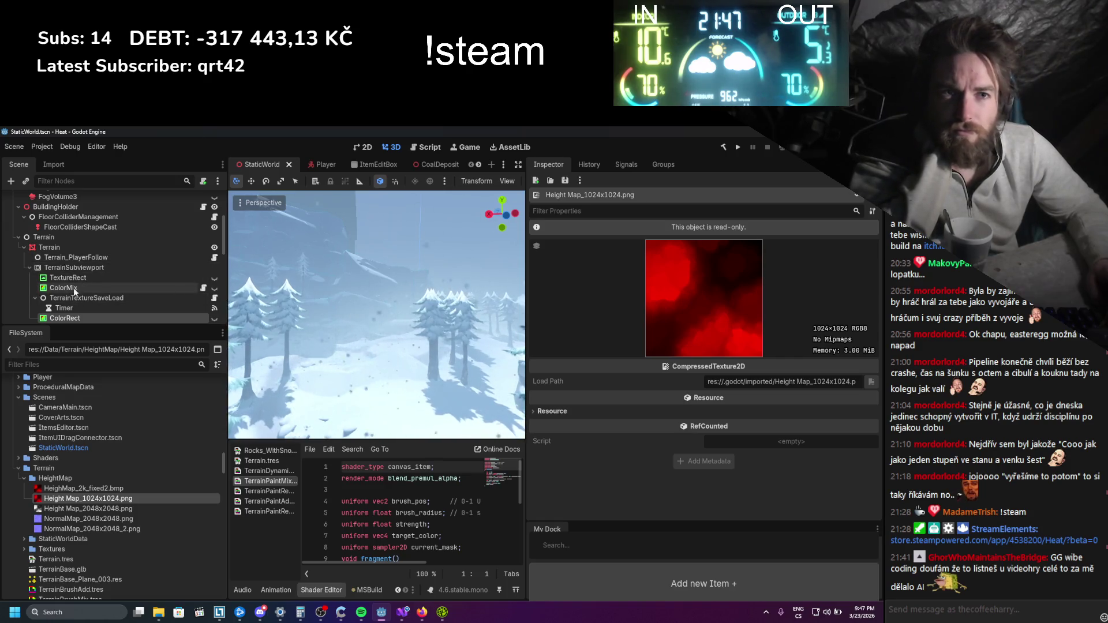
click(64, 248)
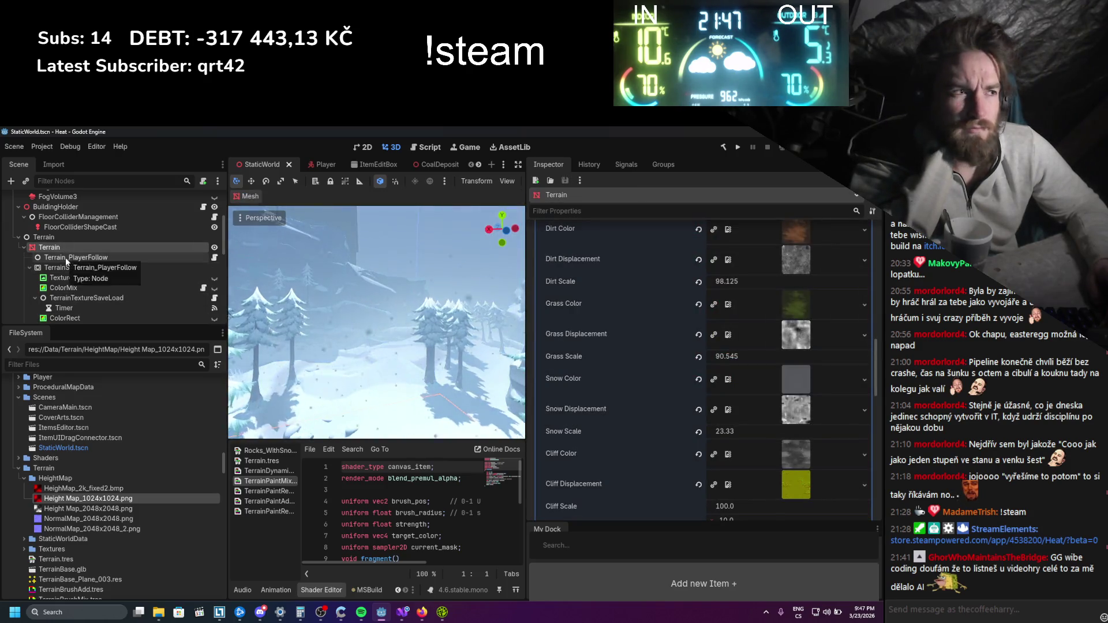
scroll(576, 382, down, 10)
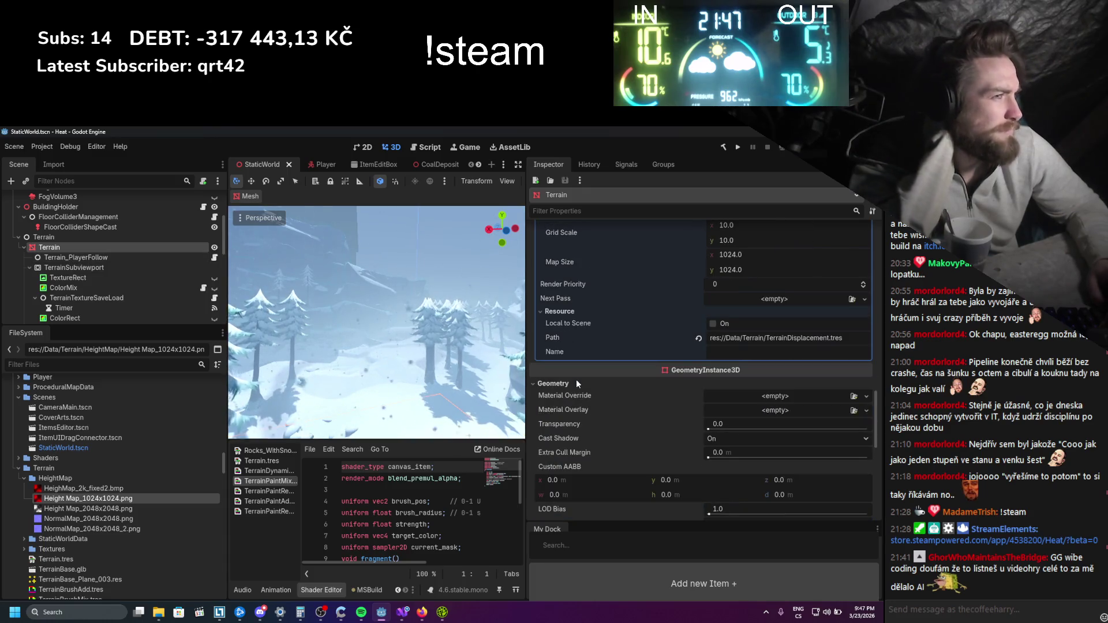
scroll(576, 379, up, 10)
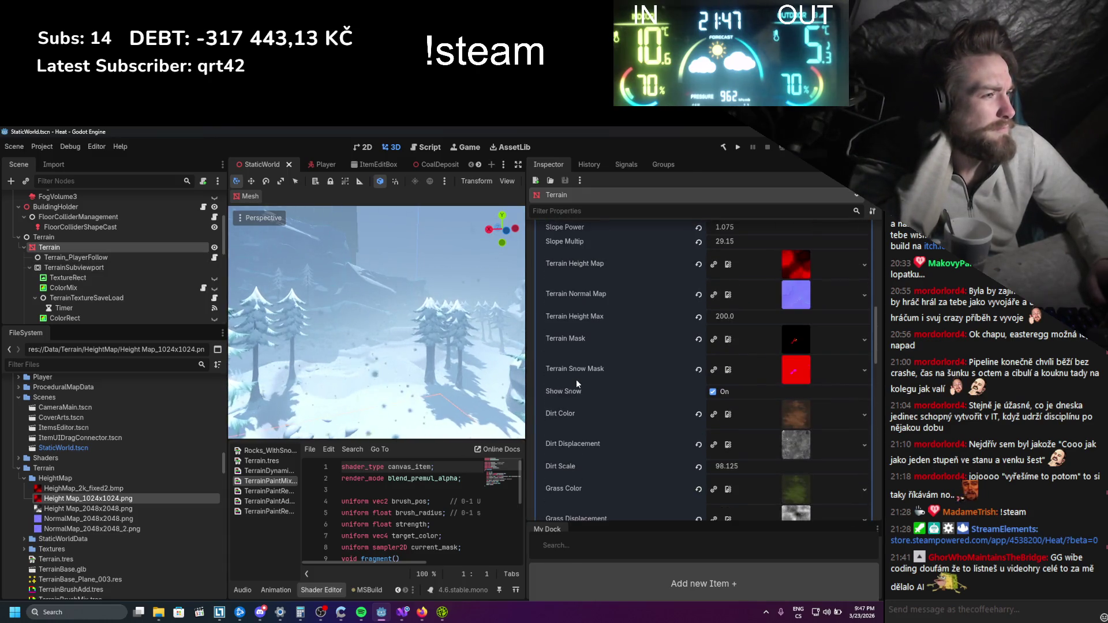
scroll(576, 379, up, 2)
scroll(107, 249, down, 2)
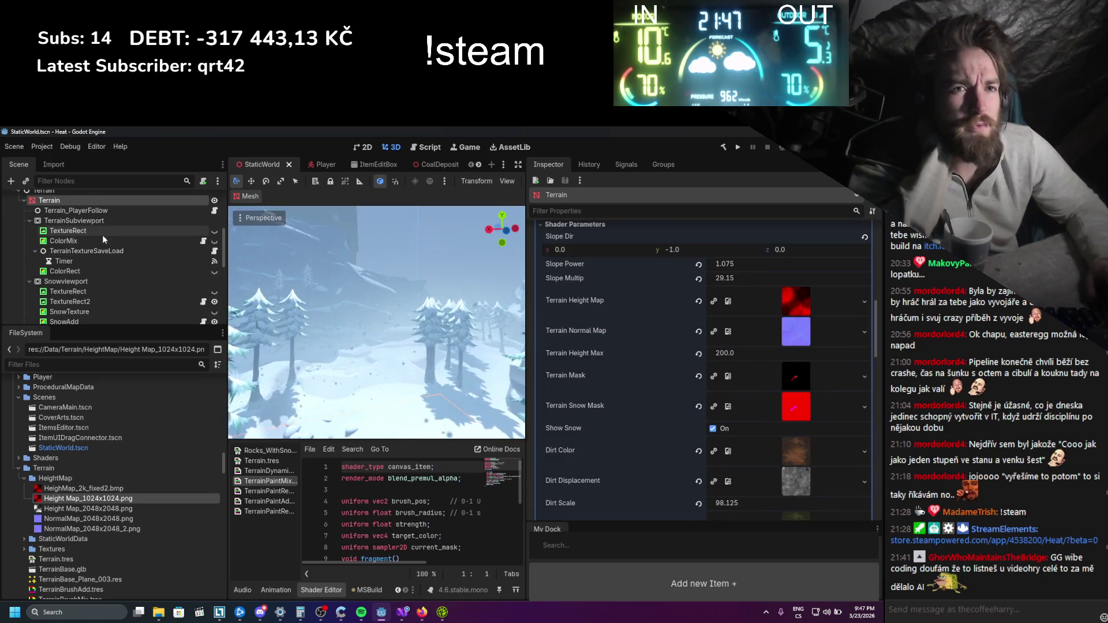
click(102, 238)
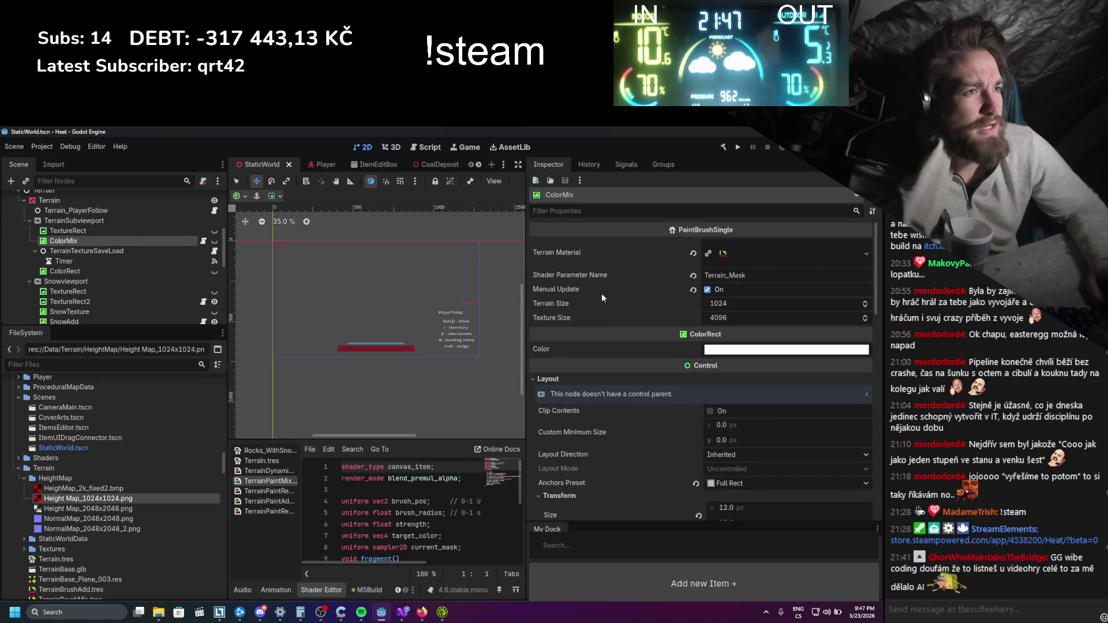
Review the ColorMix material, then the TerrainTextureSaveLoad and ColorRect node settings
click(726, 253)
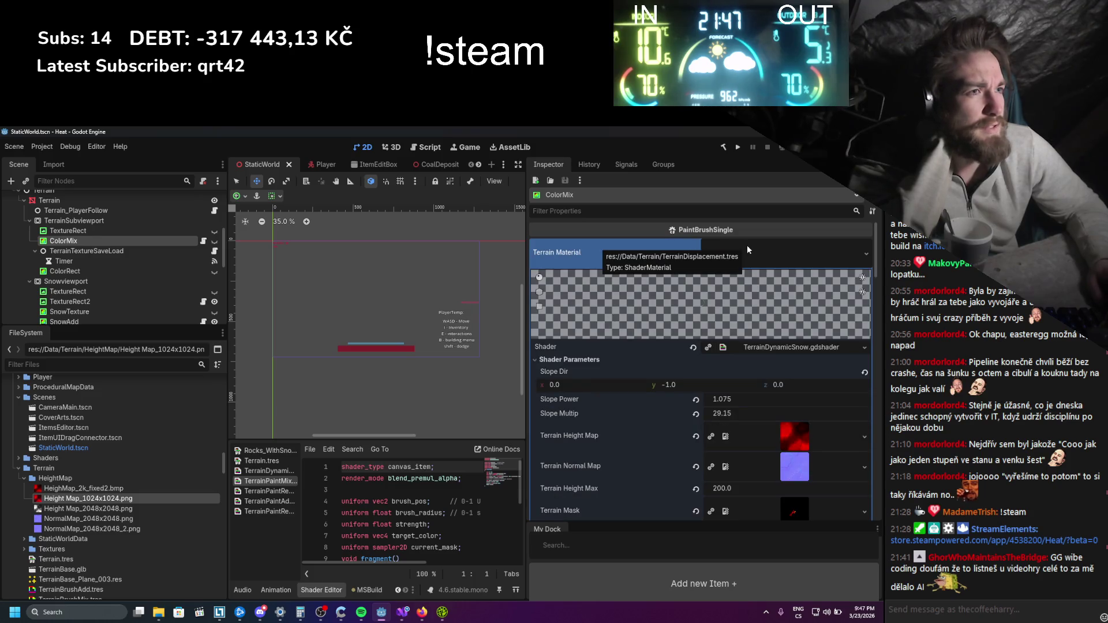
click(746, 245)
scroll(667, 282, down, 3)
scroll(667, 281, down, 10)
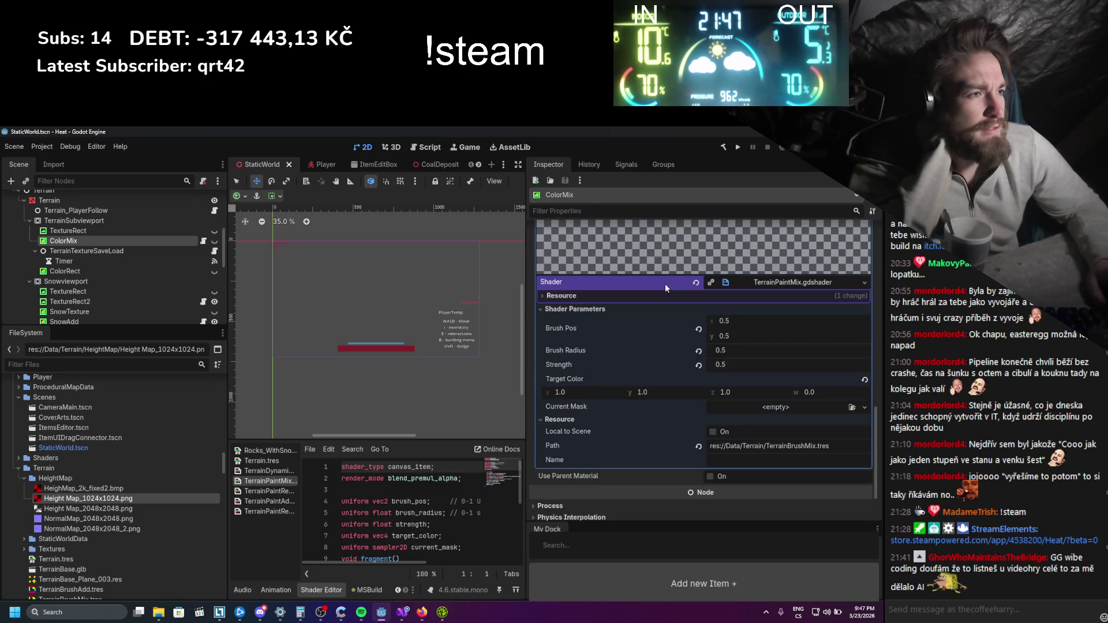
click(143, 252)
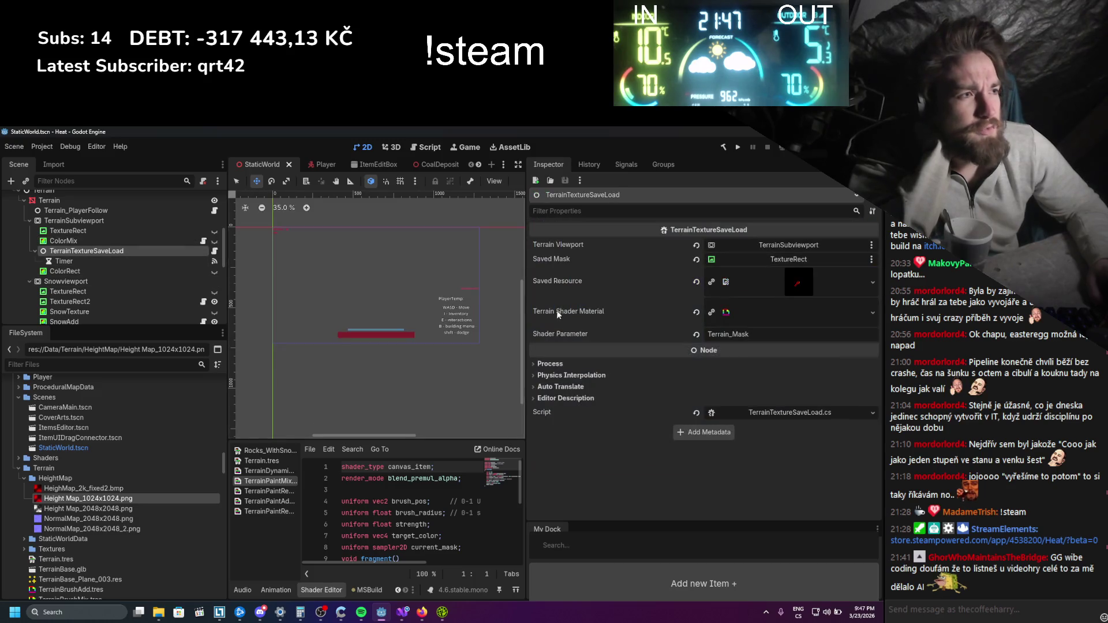
click(127, 270)
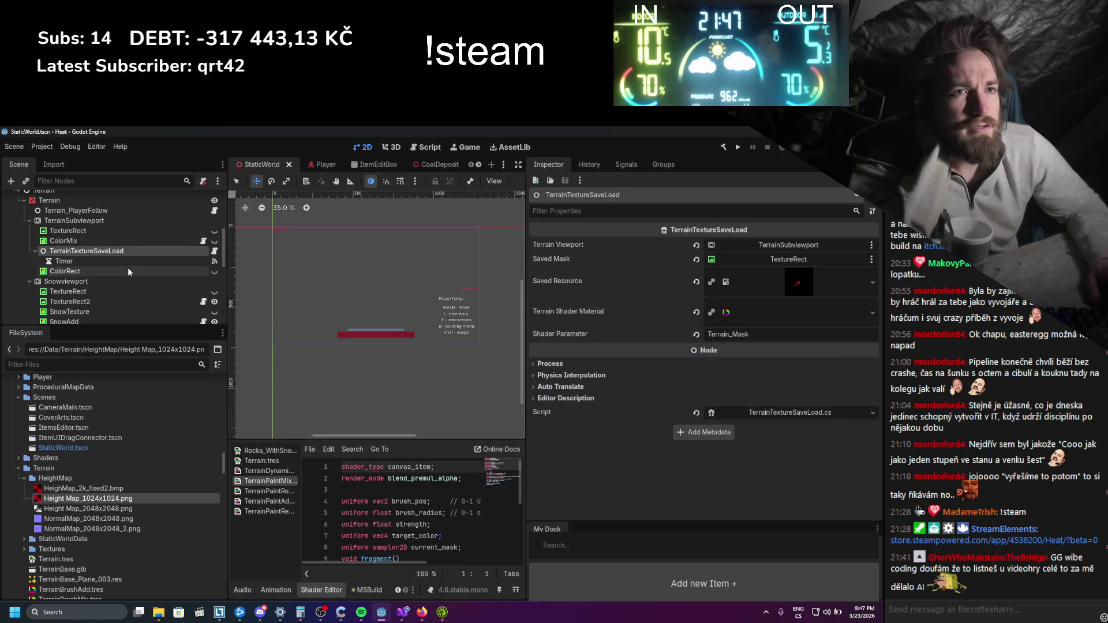
scroll(600, 384, down, 10)
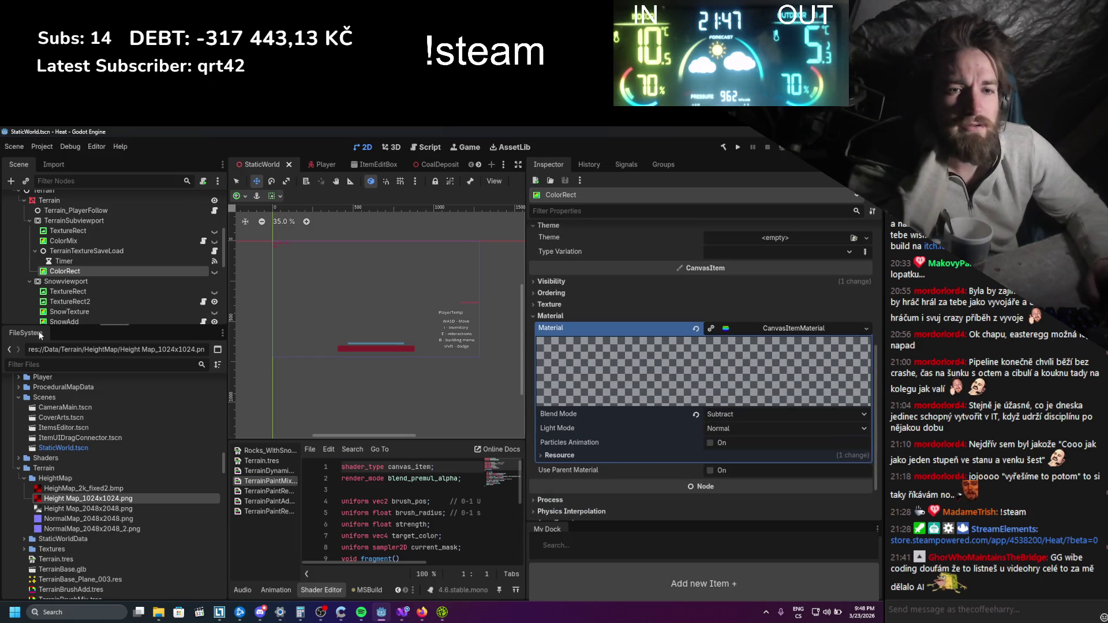
scroll(103, 251, down, 2)
Review TextureRect2, TextureRect, SnowTexture, SnowAdd and SnowRemove, then bring up Height Map_1024x1024.png's file actions
click(108, 270)
click(107, 261)
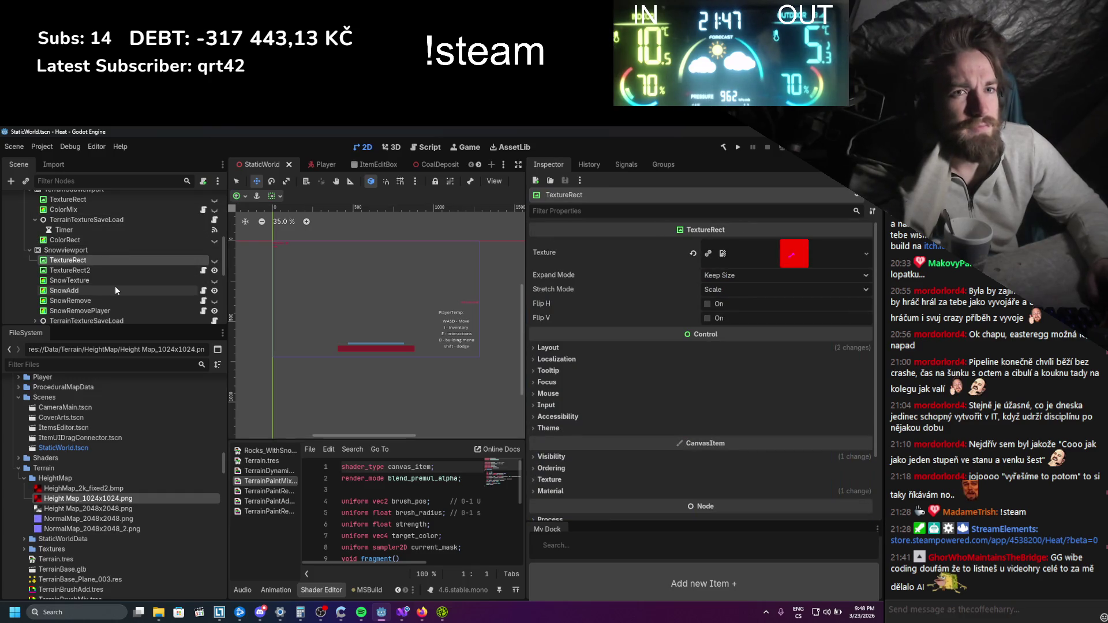
click(112, 280)
click(113, 290)
click(113, 300)
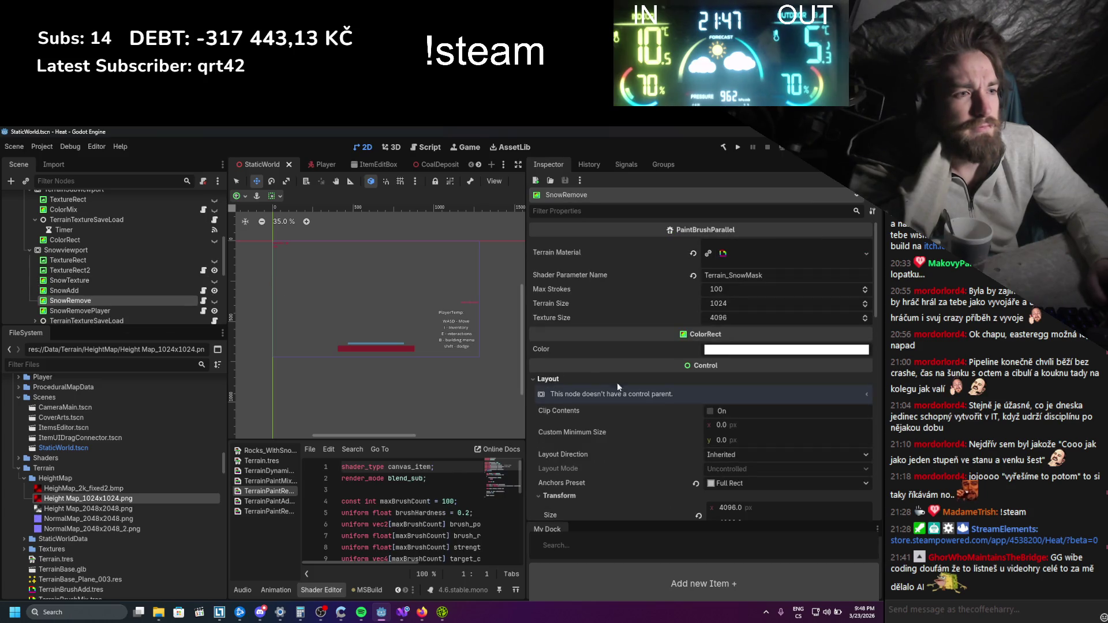
scroll(617, 386, down, 4)
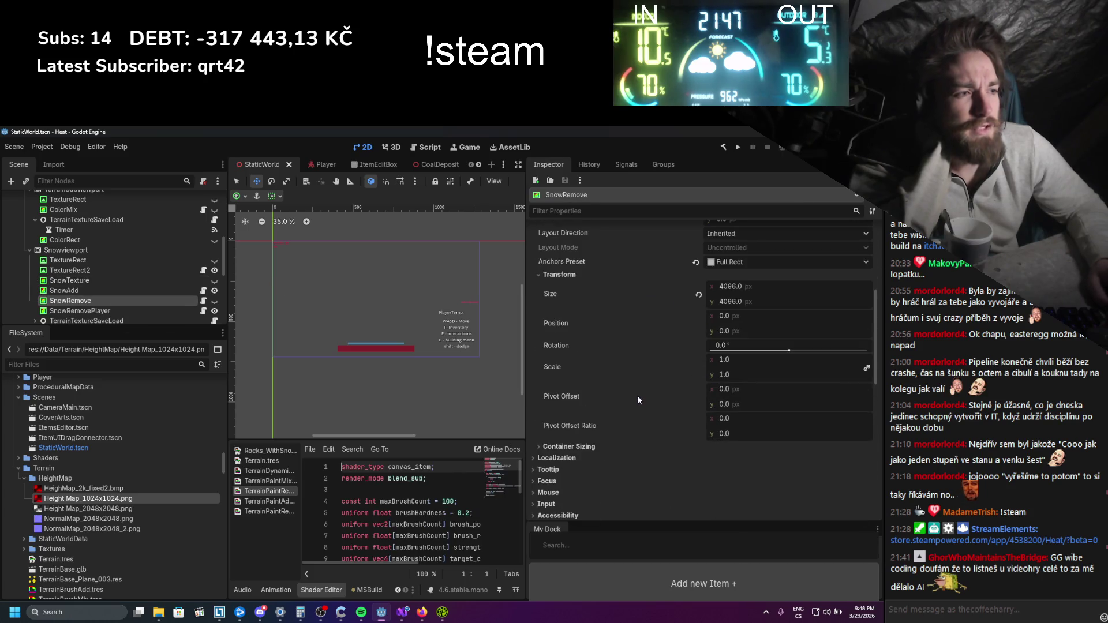
right_click(85, 502)
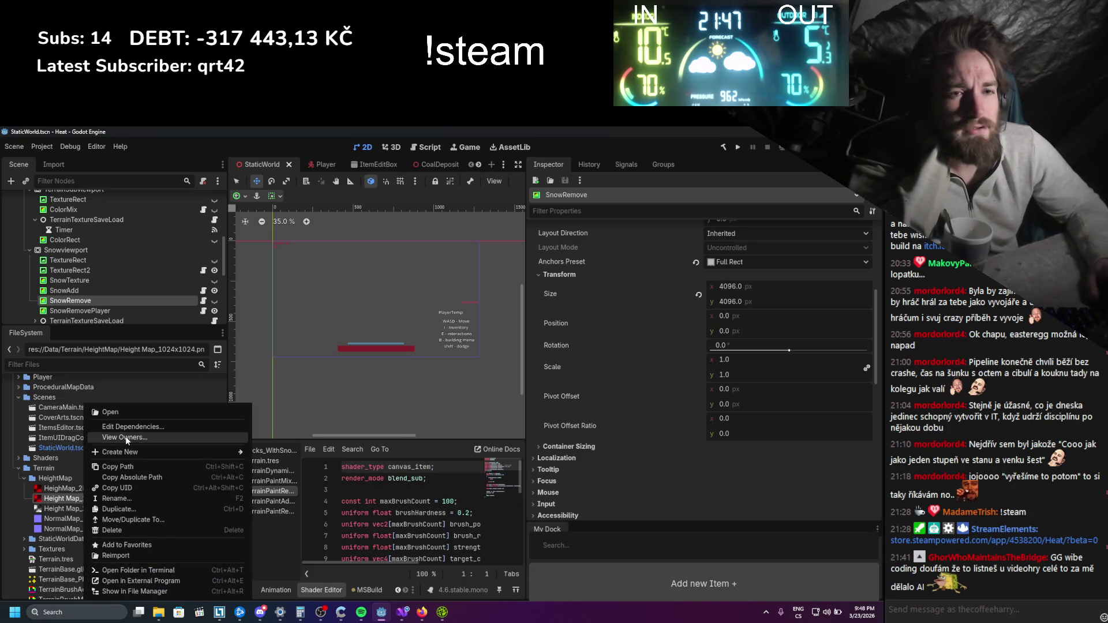
Check which scenes own Height Map_1024x1024.png, then expand and inspect TerrainTextureSaveLoad
click(127, 446)
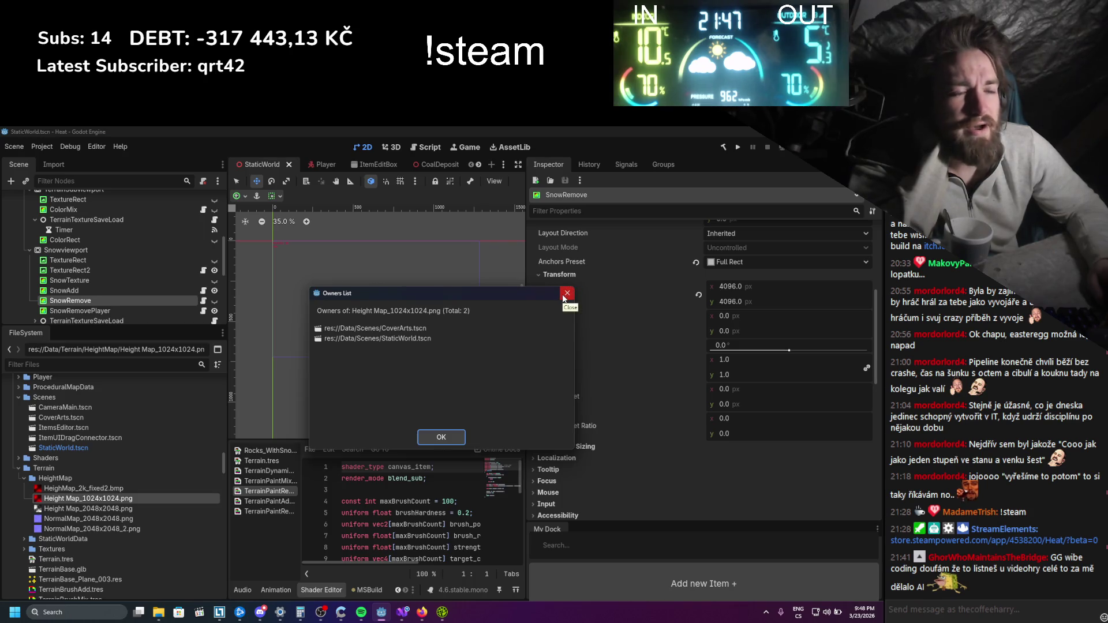
double_click(375, 340)
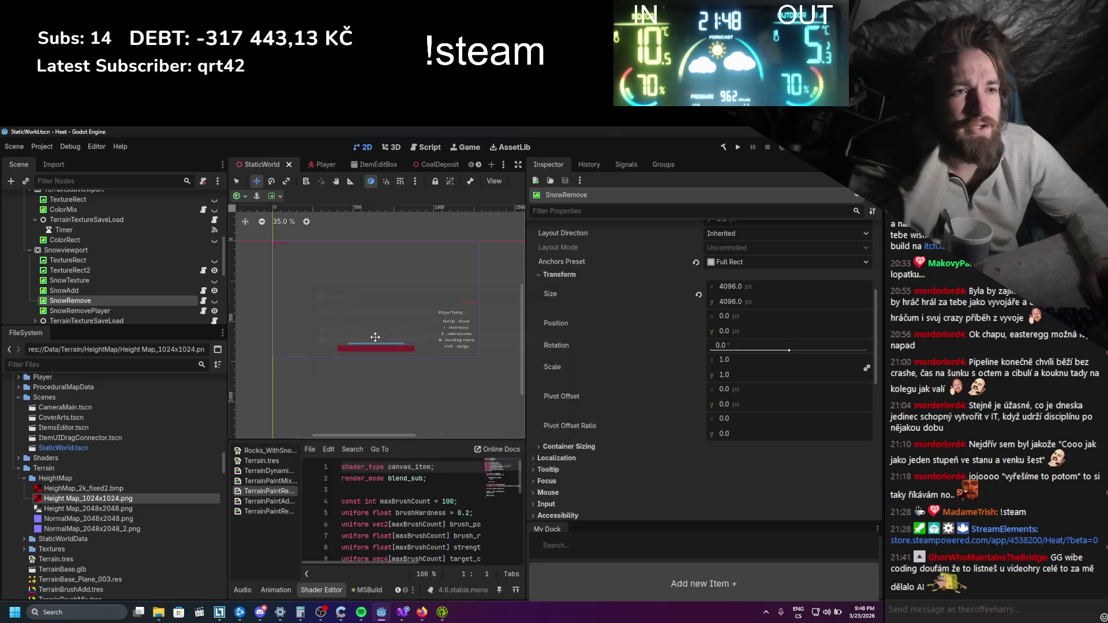
scroll(69, 302, down, 5)
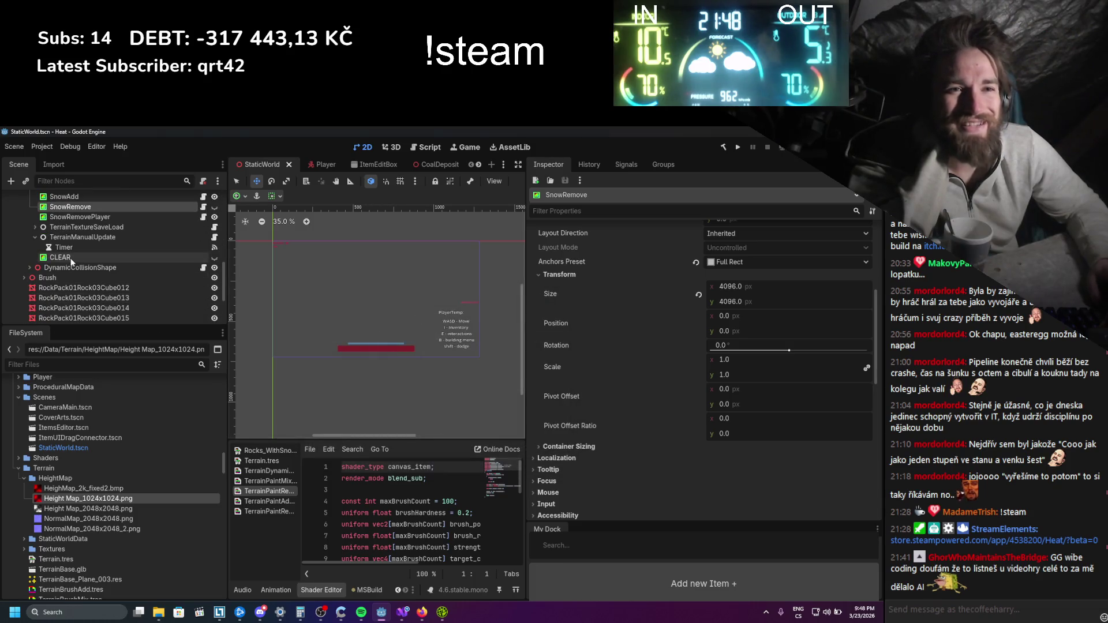
click(34, 226)
click(86, 227)
scroll(58, 272, up, 10)
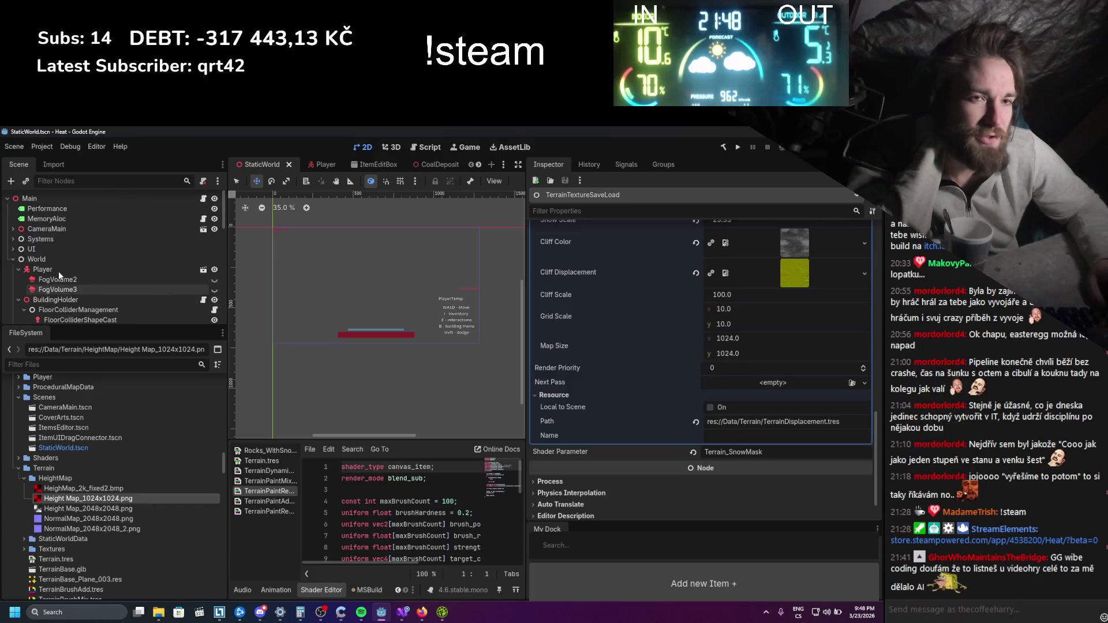
scroll(58, 271, down, 2)
scroll(57, 274, up, 2)
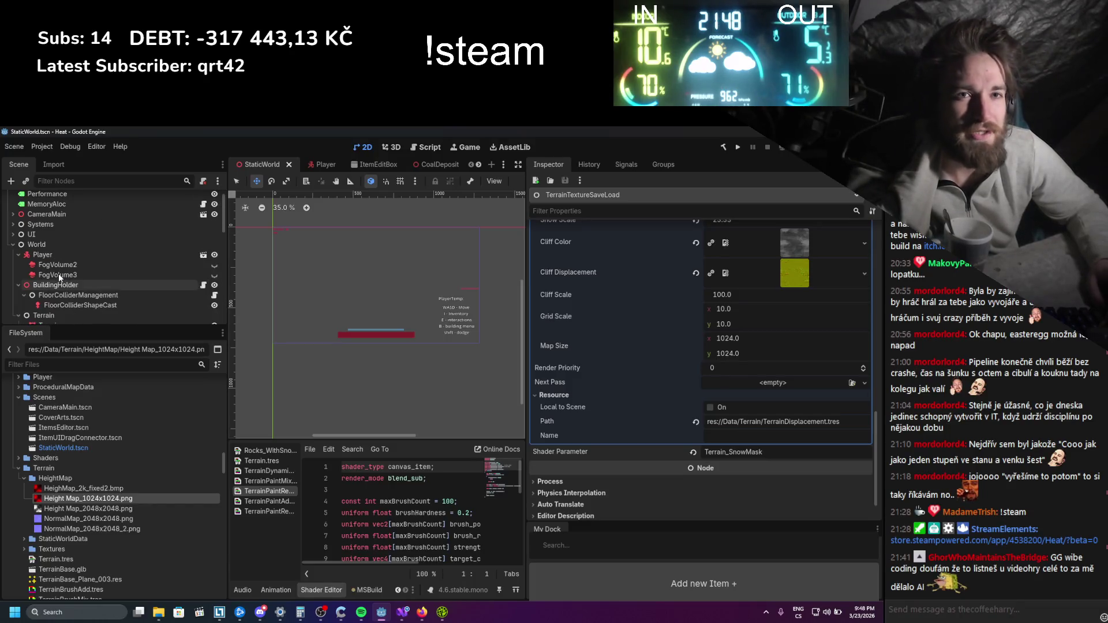
Expand UI, collapse WorldEdit, and expand then collapse Systems in the Scene tree
click(13, 234)
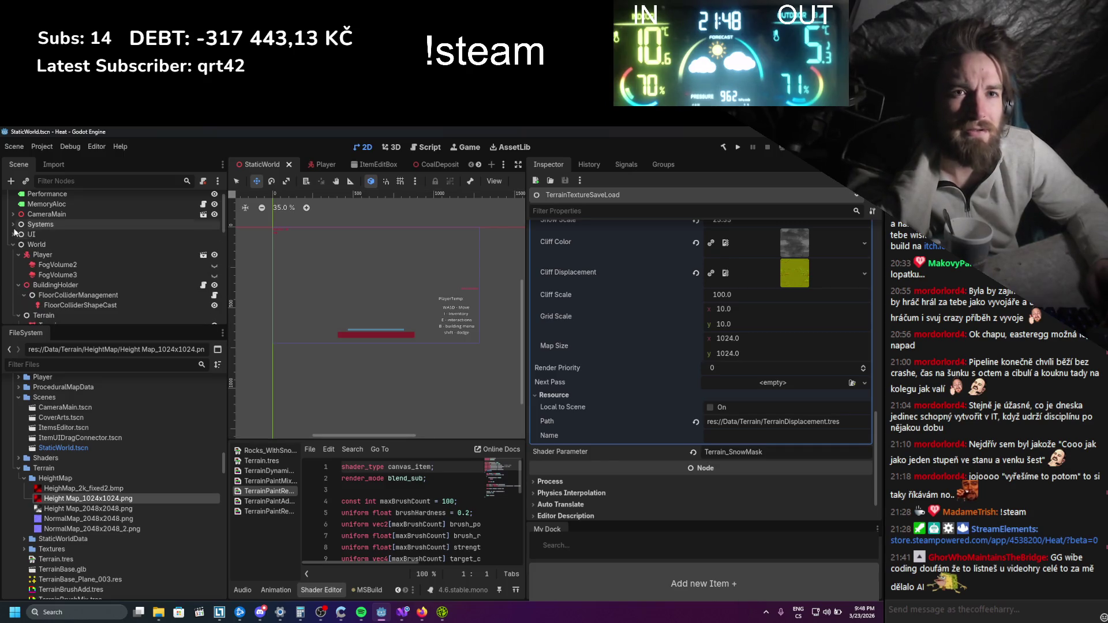
scroll(17, 243, up, 1)
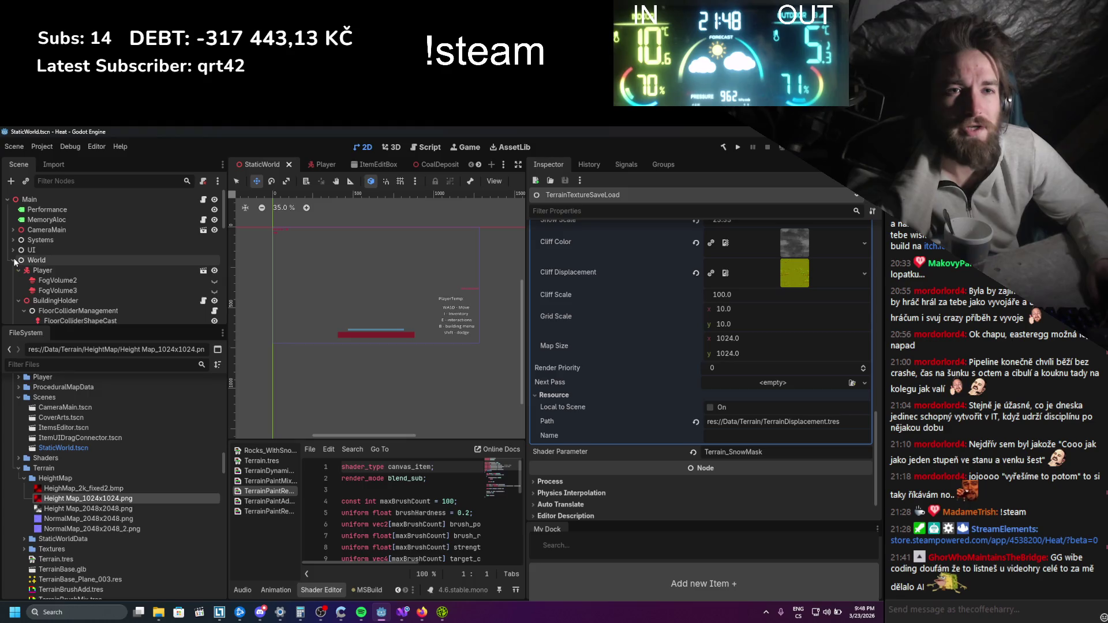
scroll(13, 277, down, 1)
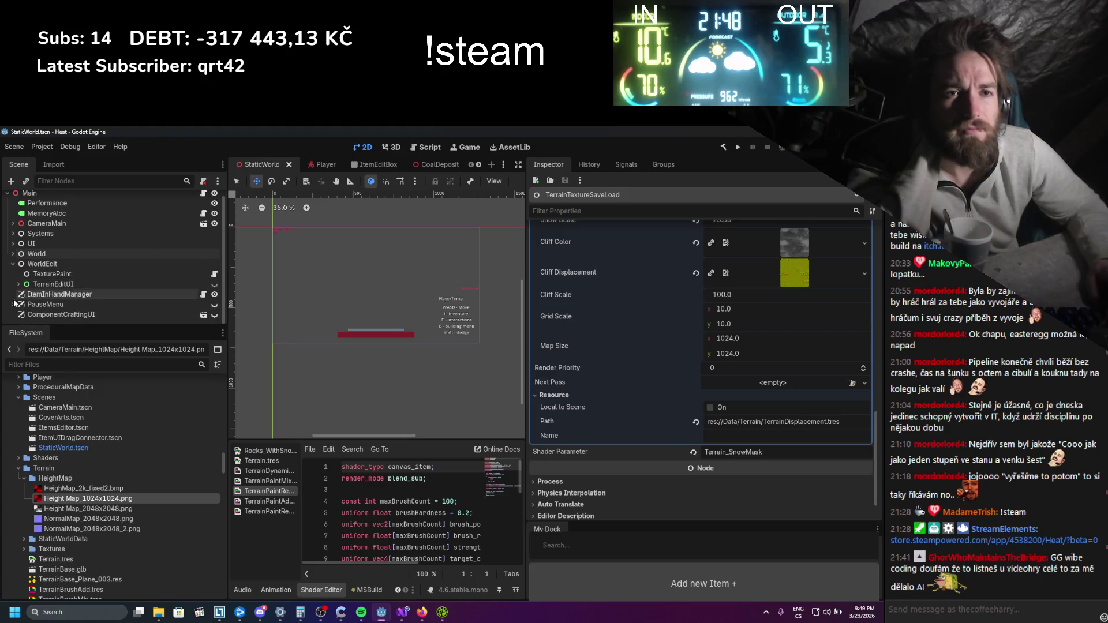
scroll(15, 267, up, 1)
click(14, 270)
click(13, 241)
click(13, 240)
Expand DynamicCollisionShape to its StaticBody3D and CollisionShape3D children and inspect its height map settings
scroll(13, 276, down, 1)
scroll(18, 280, down, 5)
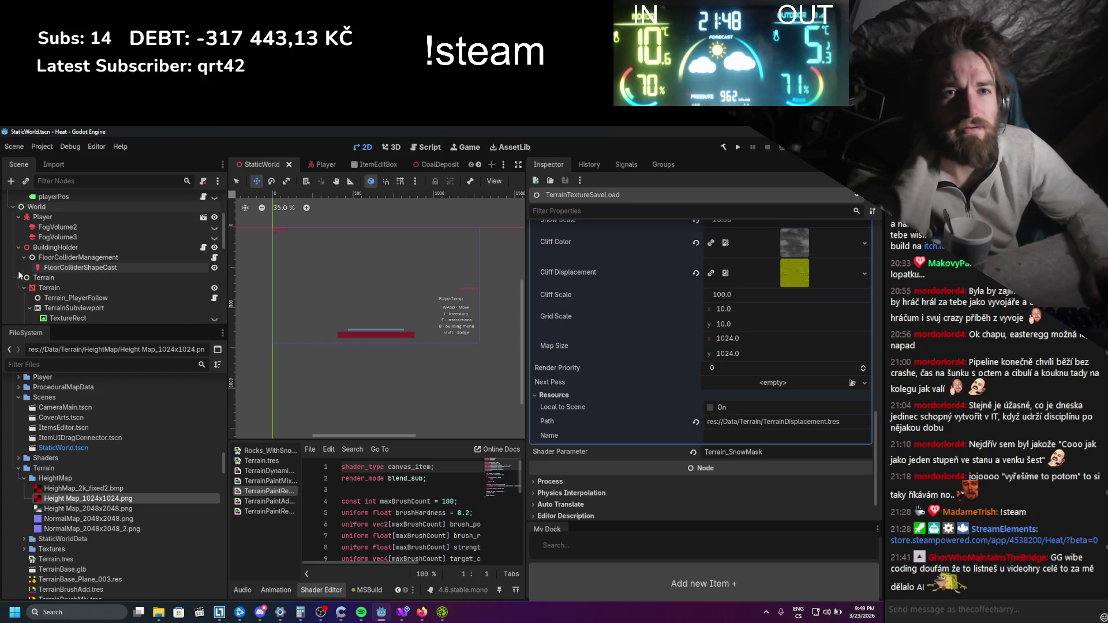
scroll(29, 260, down, 10)
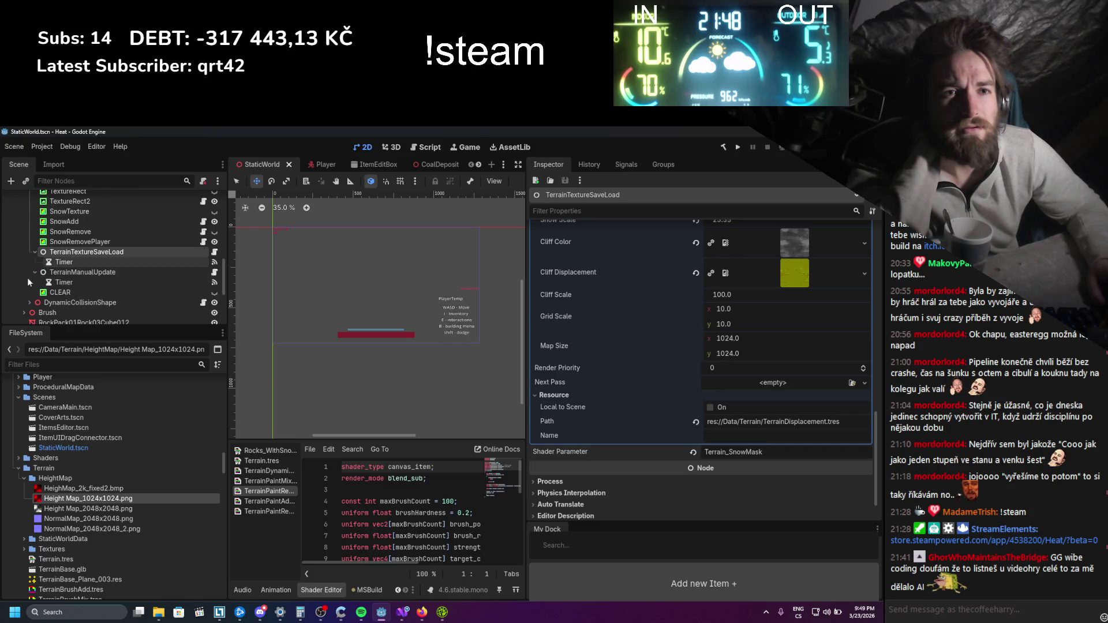
click(29, 287)
scroll(69, 266, down, 3)
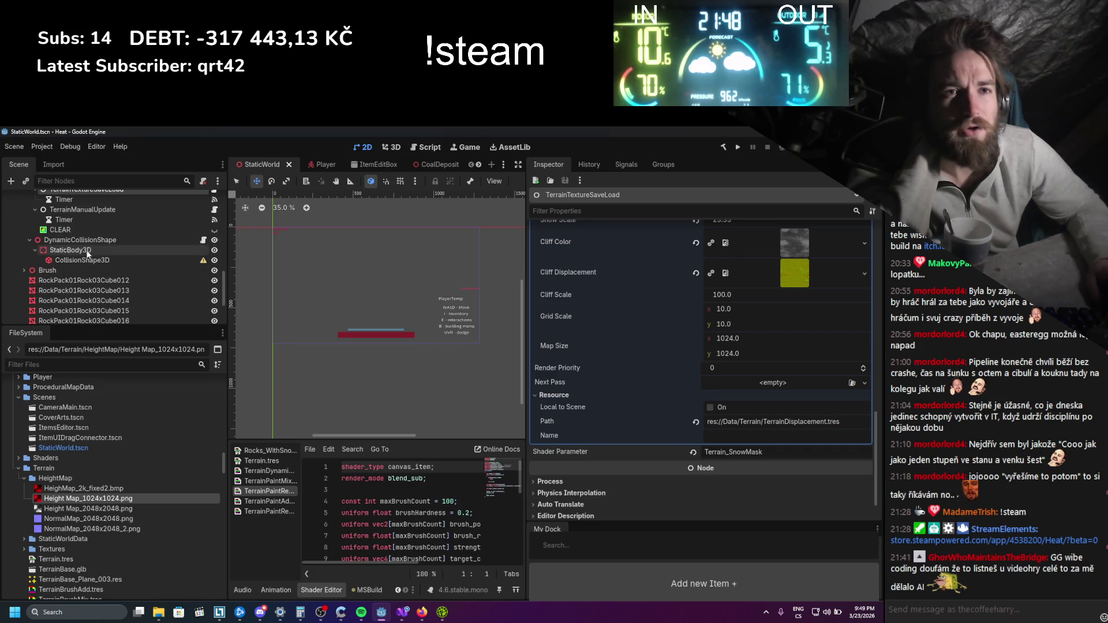
click(92, 241)
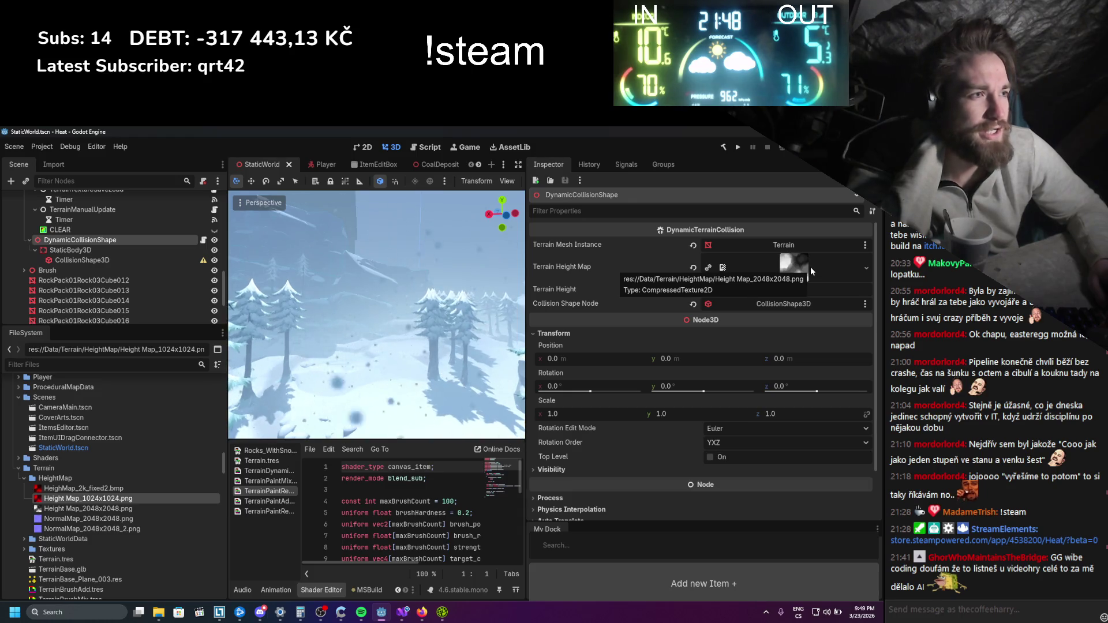
Drag HeighMap_2k_fixed2.bmp onto DynamicCollisionShape's Terrain Height Map slot
scroll(390, 347, up, 5)
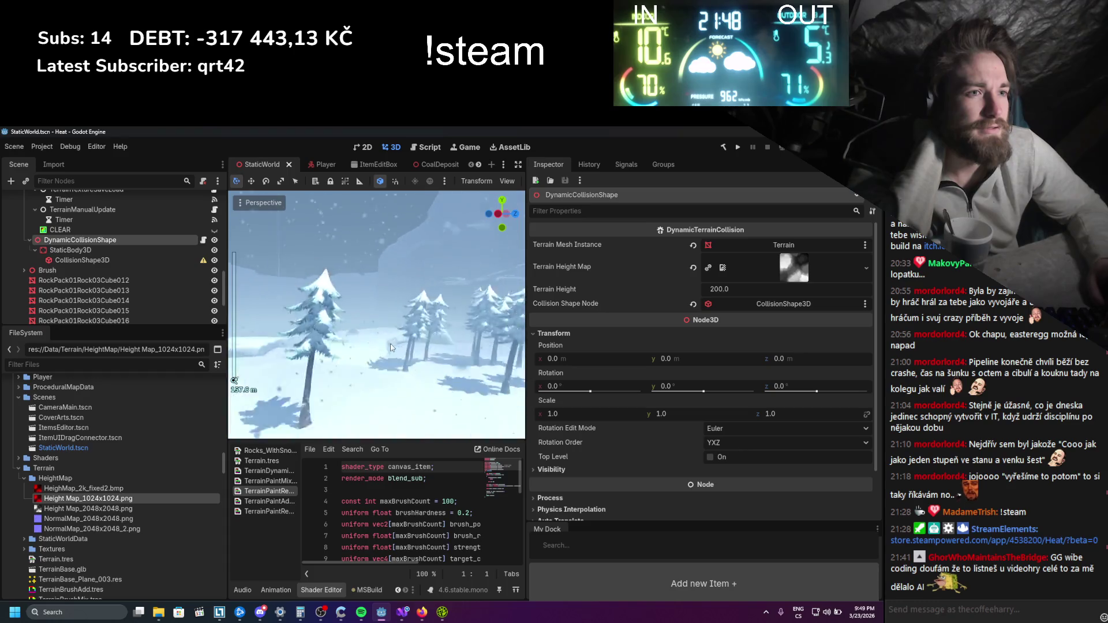
scroll(390, 348, down, 4)
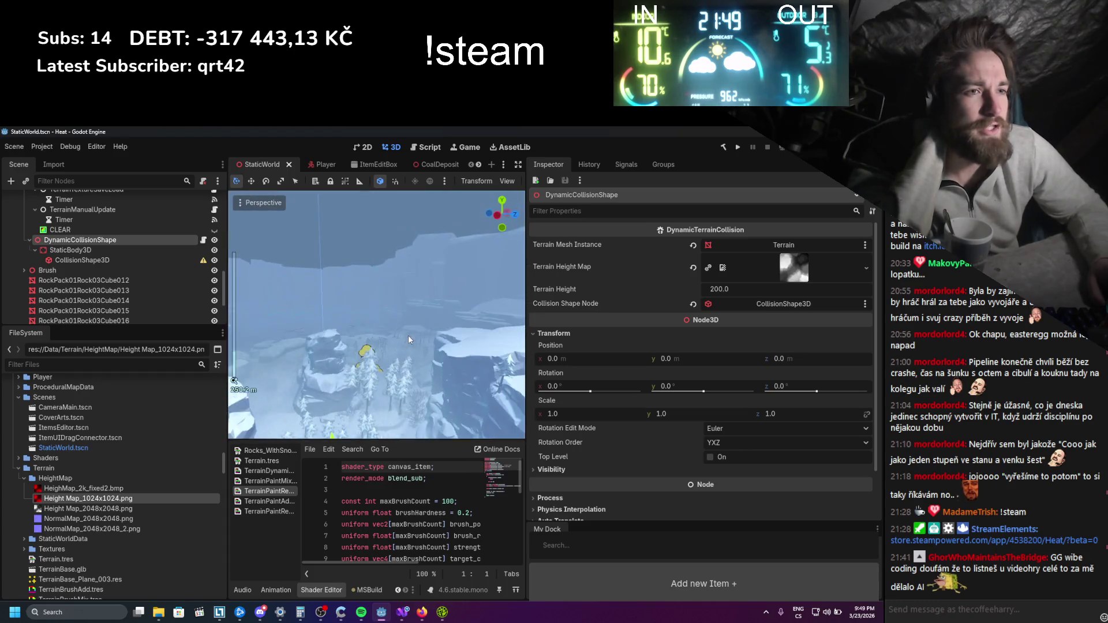
scroll(408, 335, up, 4)
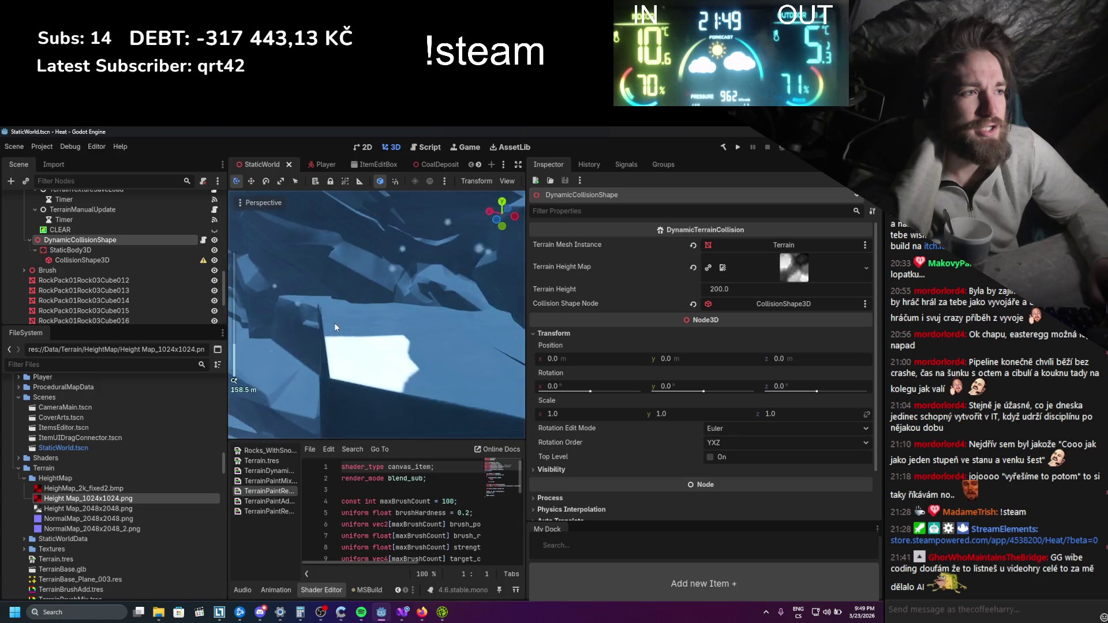
scroll(334, 325, down, 4)
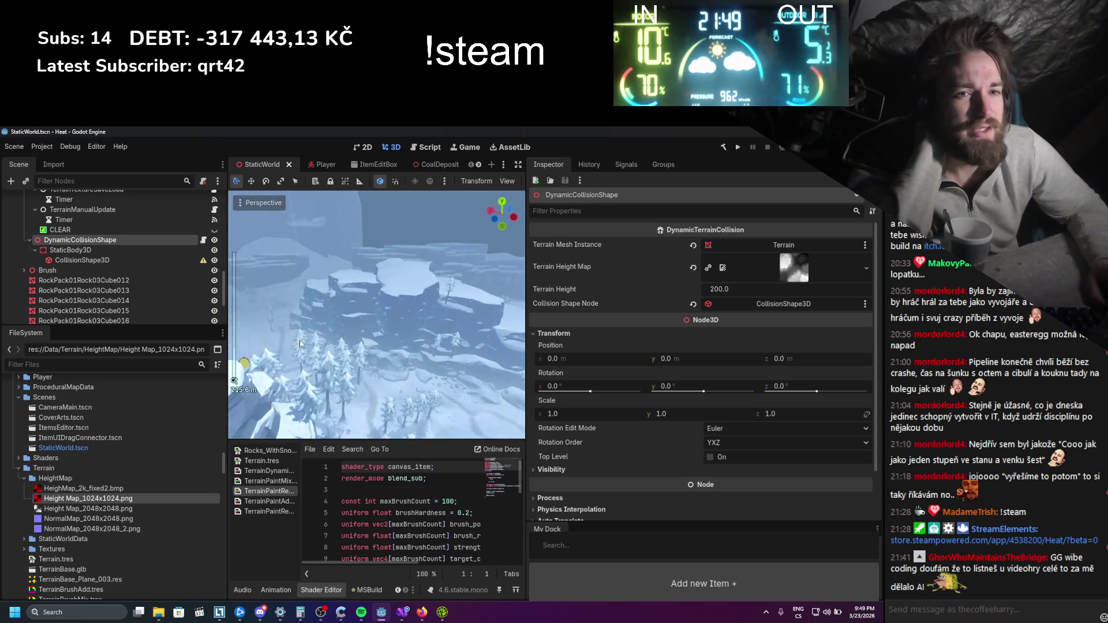
click(112, 488)
drag(112, 488, 794, 268)
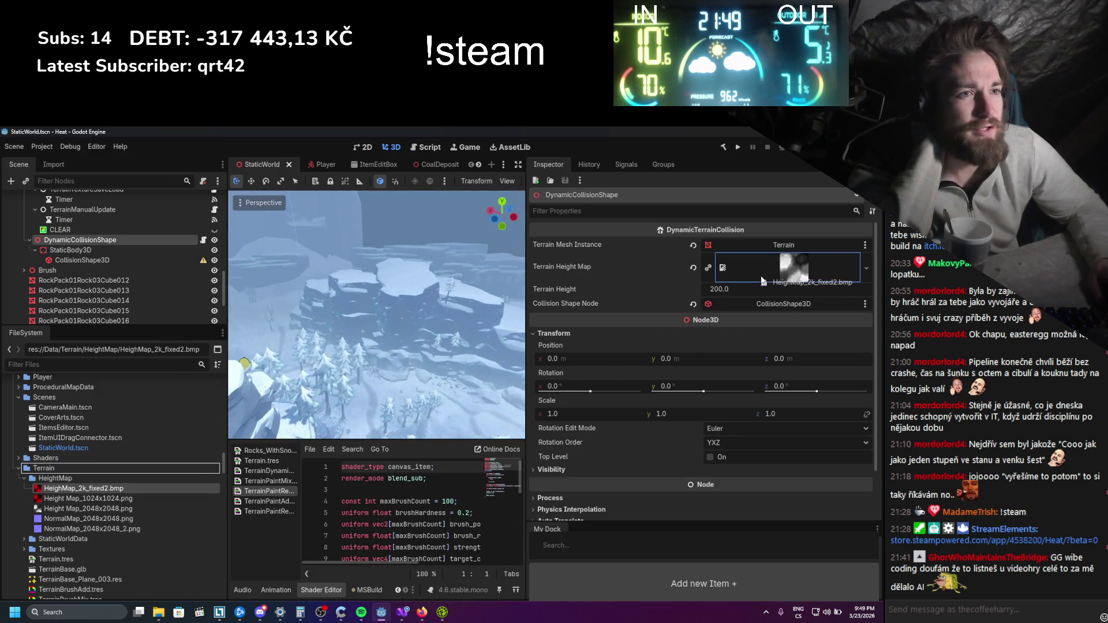
Select the old Height Map_2048x2048.png file in the FileSystem dock
scroll(327, 327, up, 4)
scroll(327, 327, down, 3)
click(96, 510)
Cancel deleting Height Map_2048x2048.png and save the StaticWorld scene
right_click(96, 509)
click(133, 526)
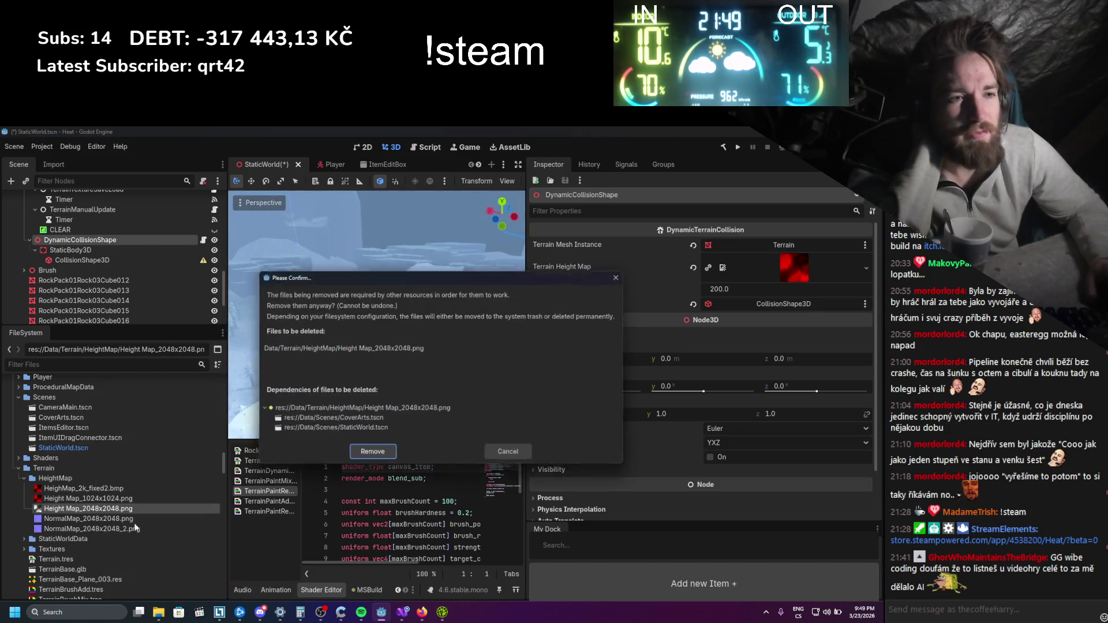
click(519, 457)
key(ctrl+s)
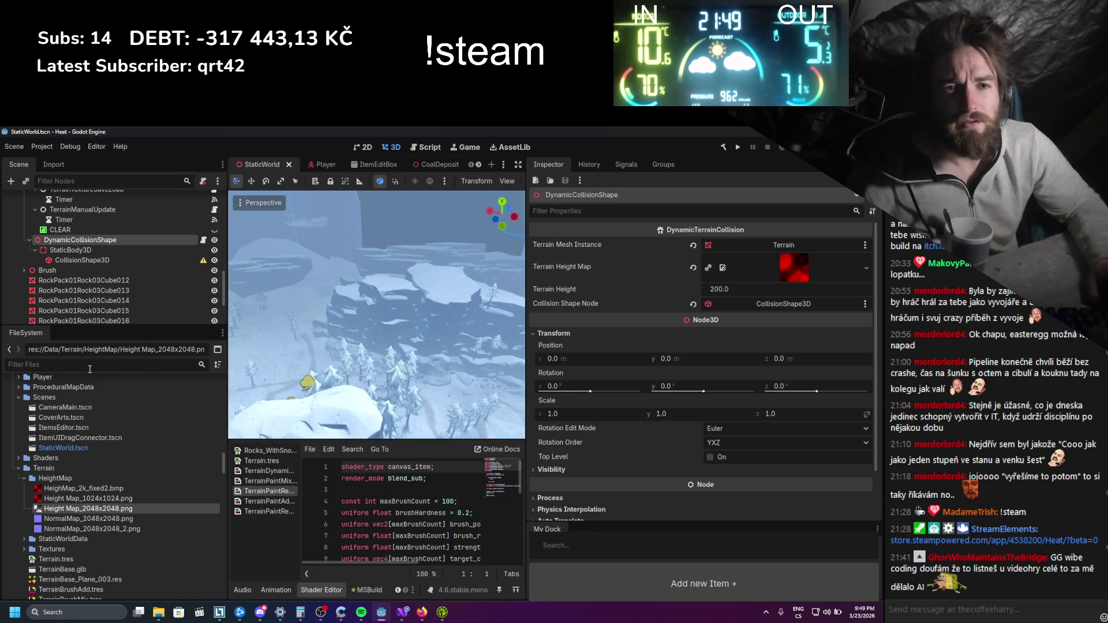
Filter the FileSystem by 'cover' and open CoverArts.tscn
scroll(461, 165, down, 4)
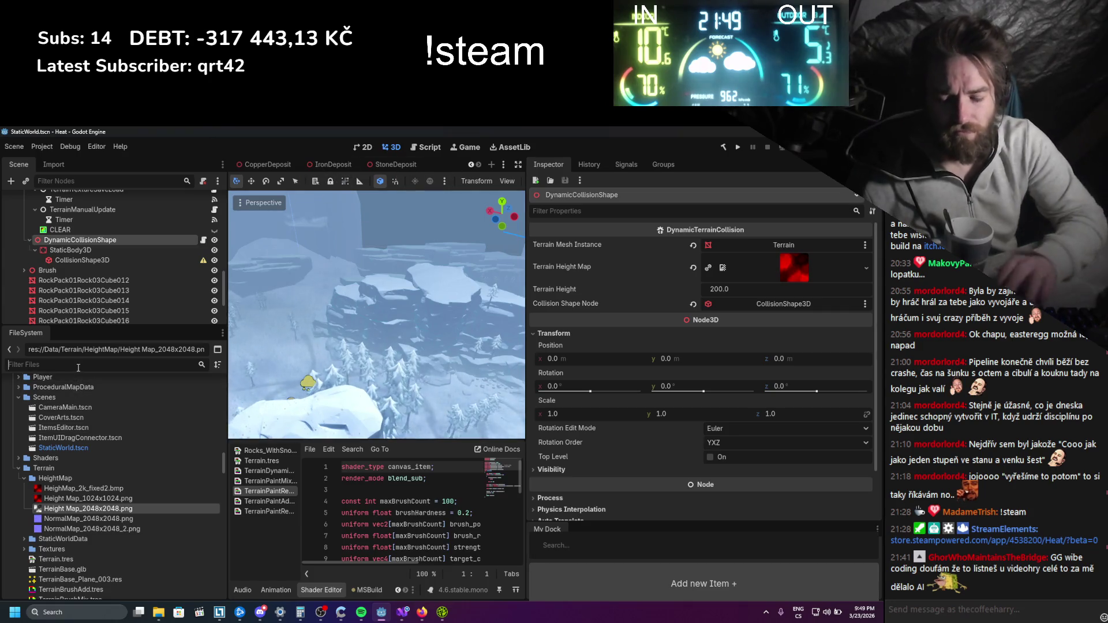
text(cover)
click(75, 424)
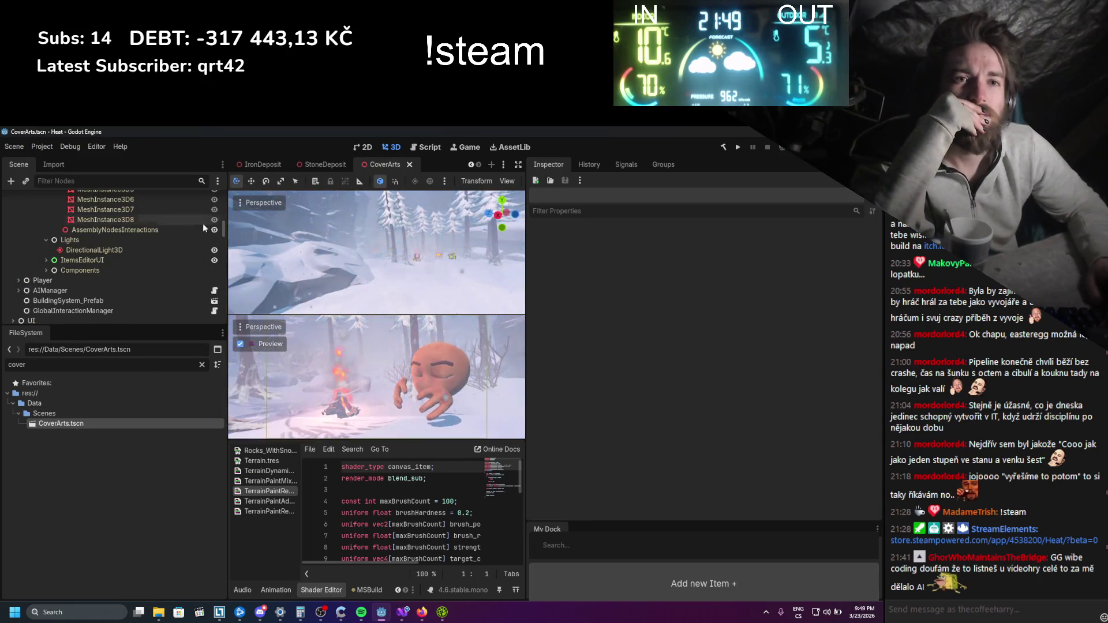
Collapse ItemEditorCanvasLayer and expand Goblin_Scene in the CoverArts scene tree
scroll(171, 239, up, 3)
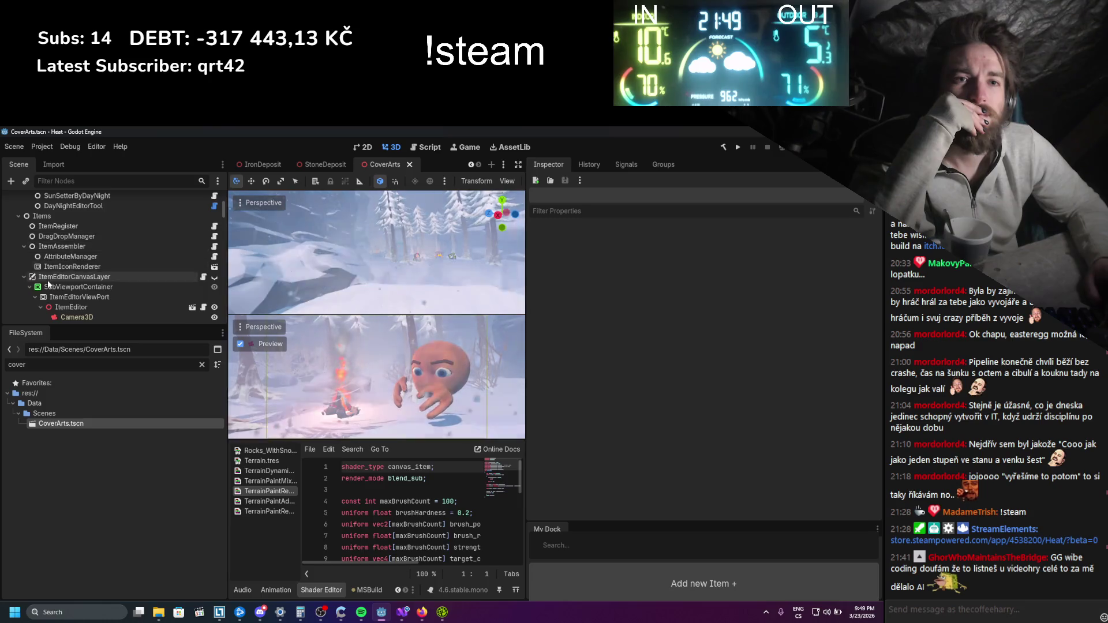
click(24, 261)
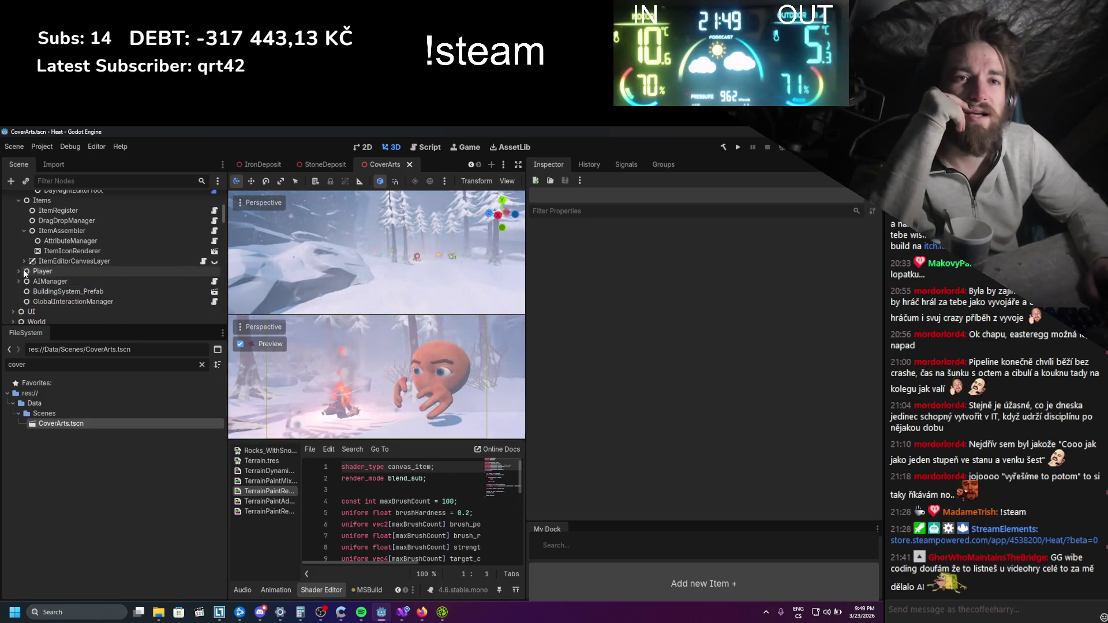
scroll(25, 291, down, 3)
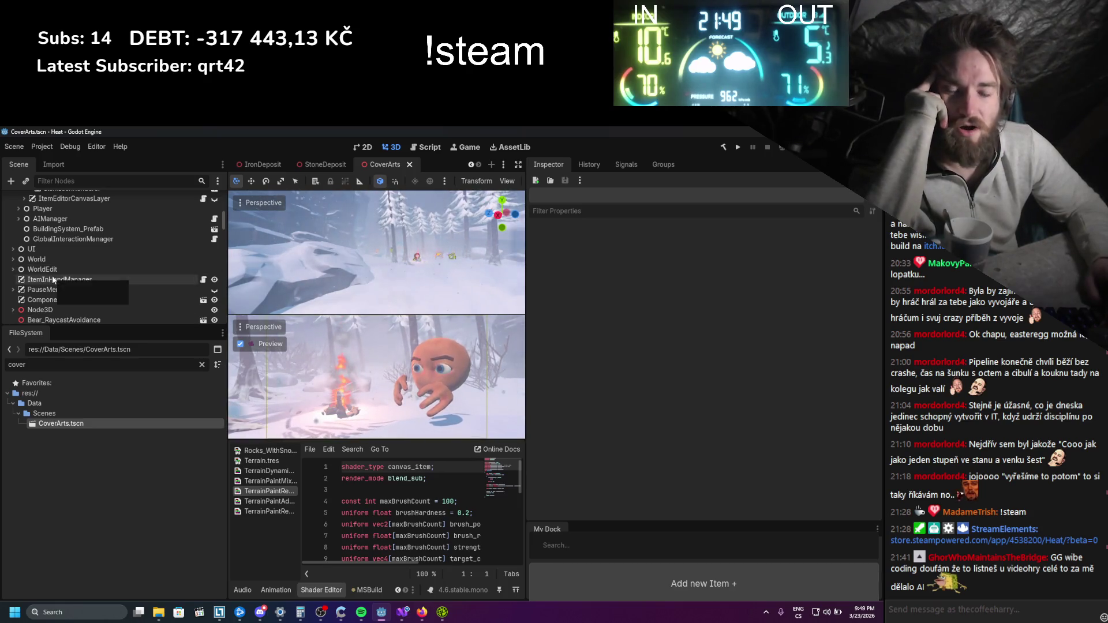
scroll(51, 279, down, 3)
click(12, 269)
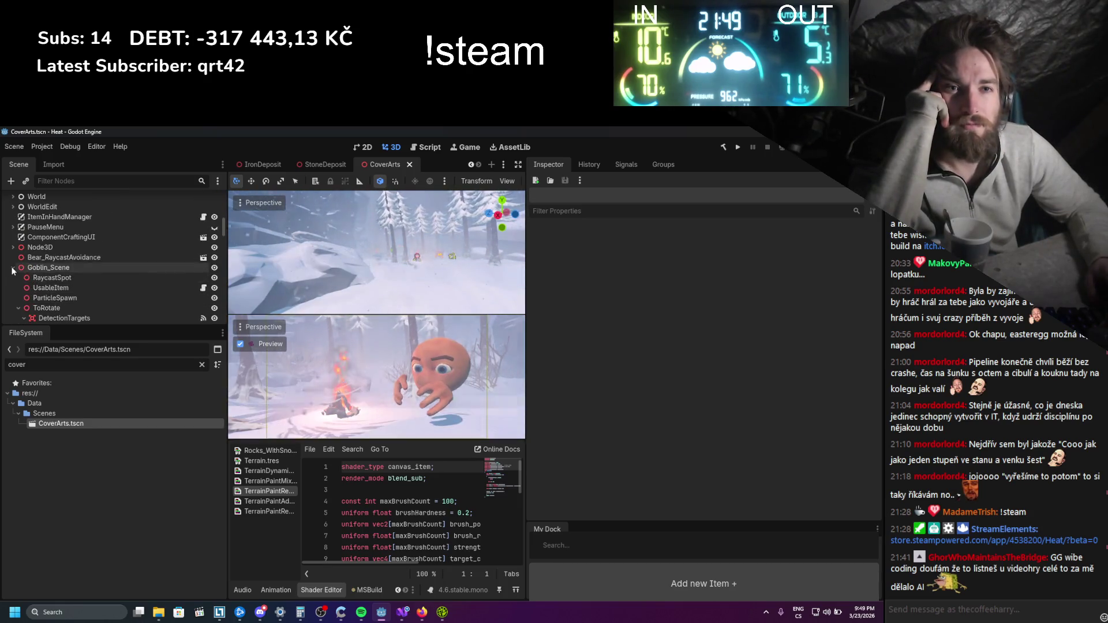
scroll(17, 282, up, 5)
Expand World > Terrain and bring up node actions for DynamicCollisionShape
click(13, 305)
scroll(17, 289, down, 4)
click(18, 249)
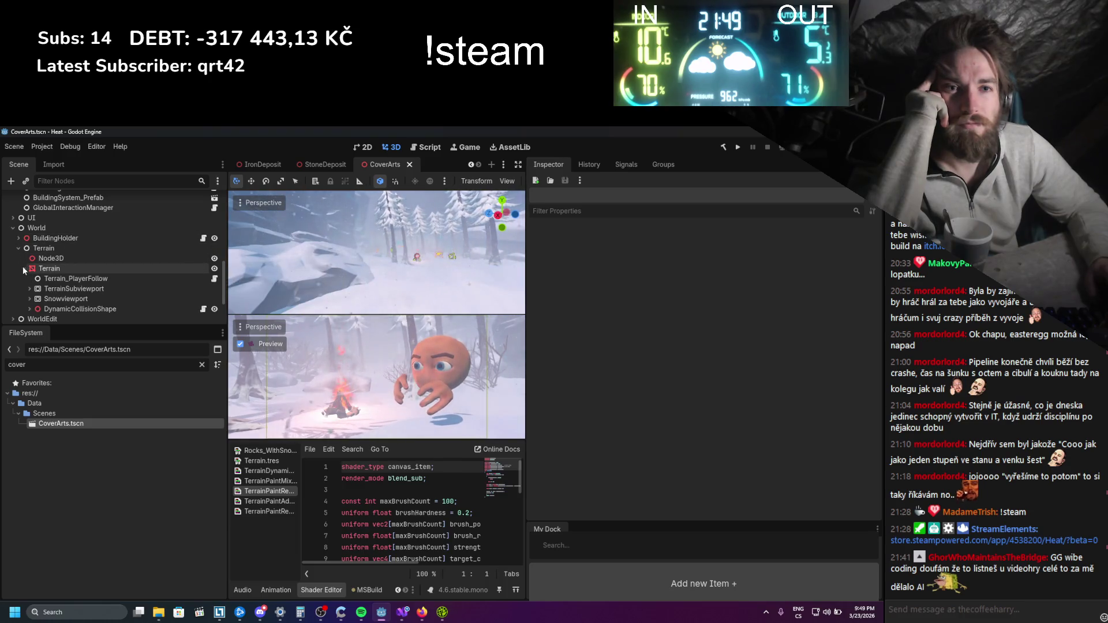
scroll(23, 271, down, 2)
click(29, 261)
right_click(51, 261)
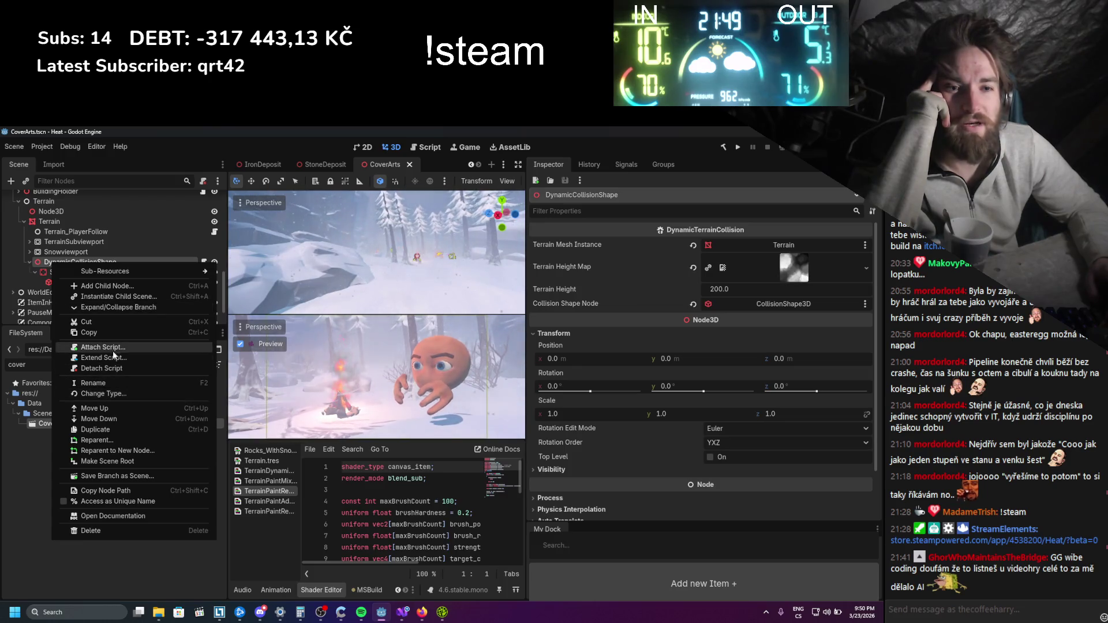
Delete DynamicCollisionShape with its children, then inspect the Terrain mesh node
click(126, 531)
click(403, 382)
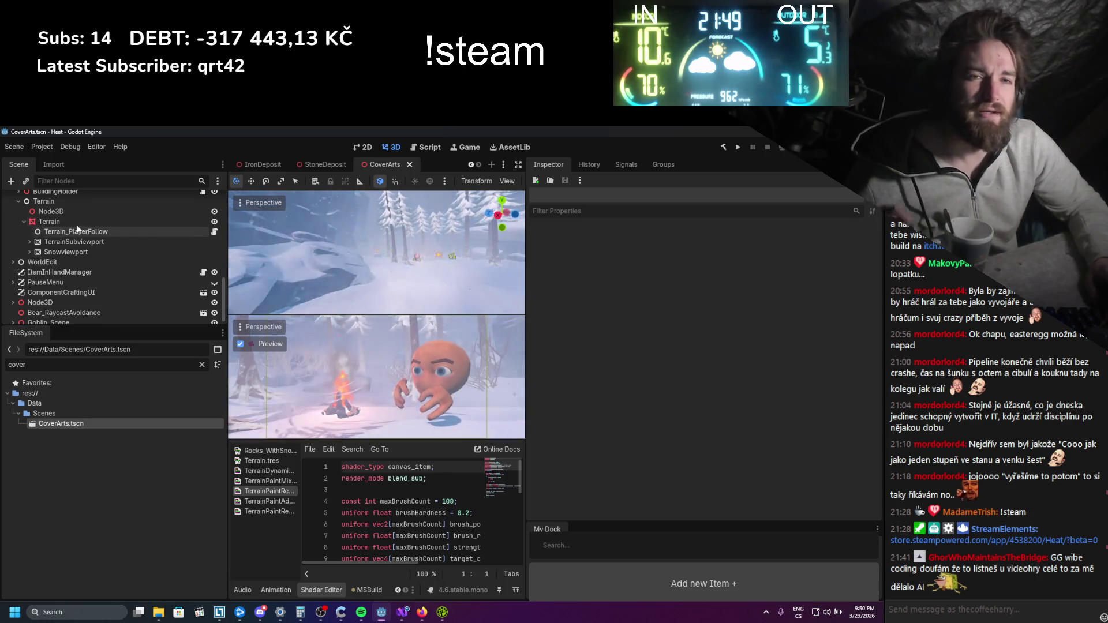
click(76, 224)
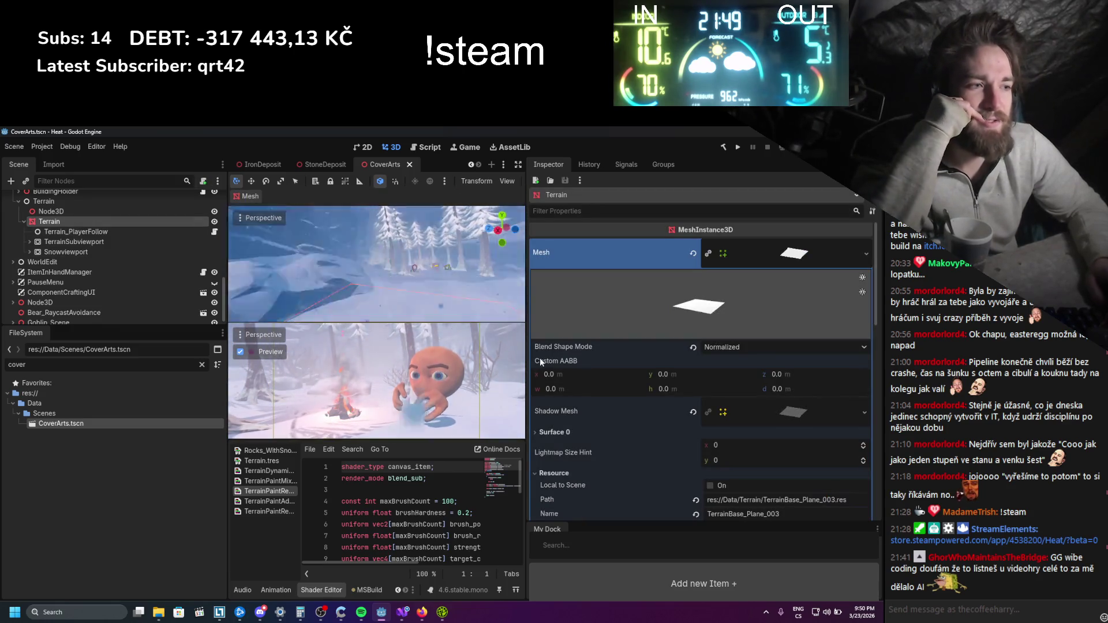
scroll(582, 388, down, 3)
scroll(583, 388, up, 3)
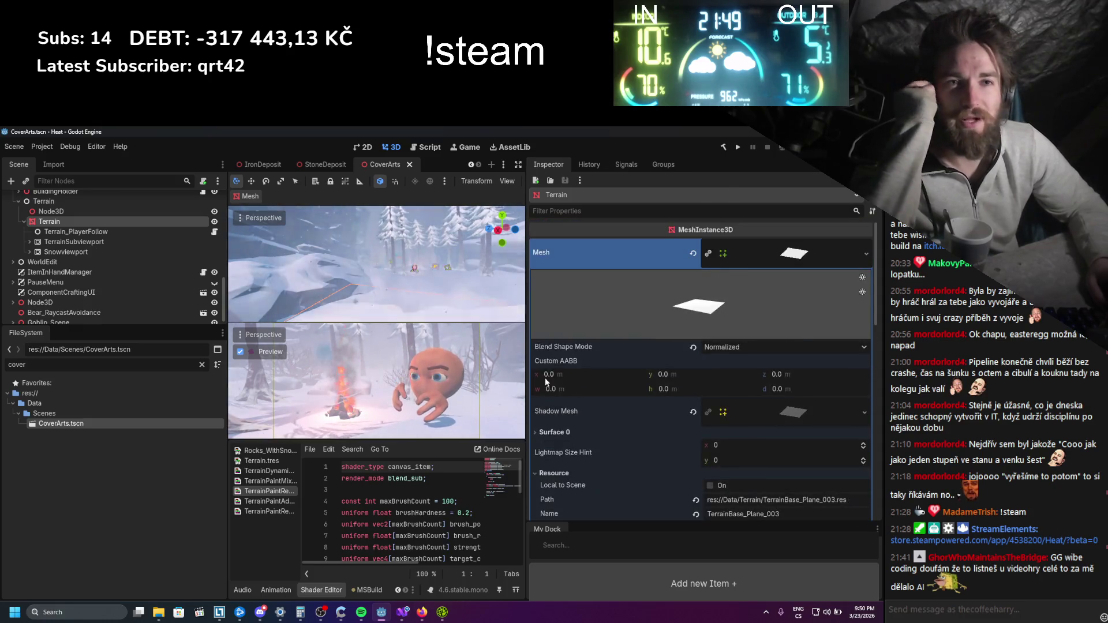
Delete Terrain_PlayerFollow, TerrainSubviewport and Snowviewport together and save CoverArts
click(64, 251)
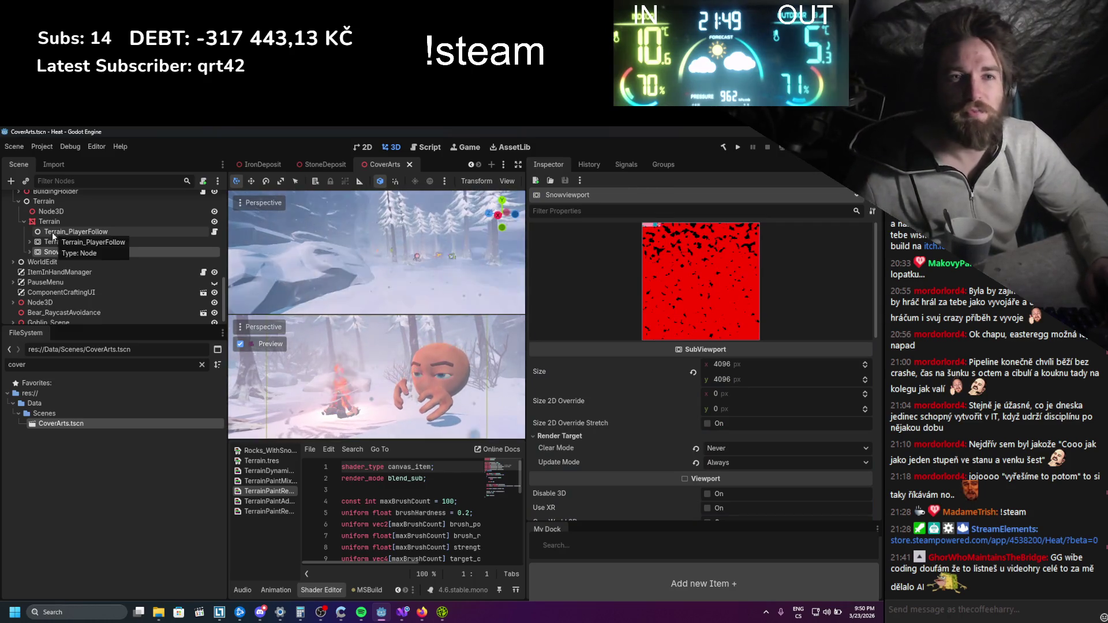
shift+click(53, 232)
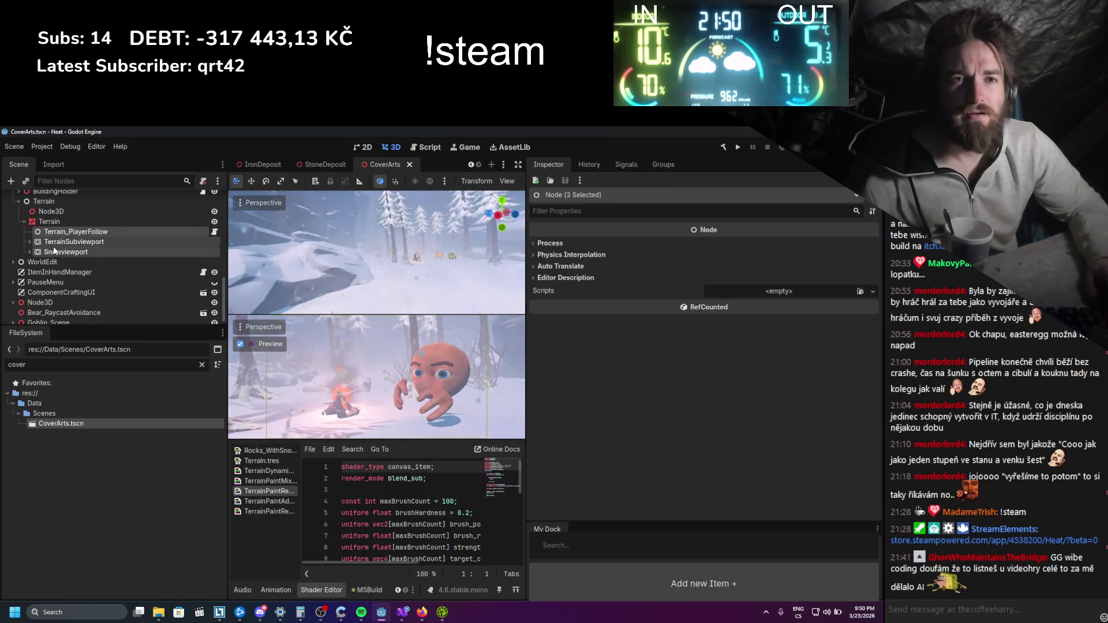
right_click(53, 233)
click(103, 414)
click(409, 382)
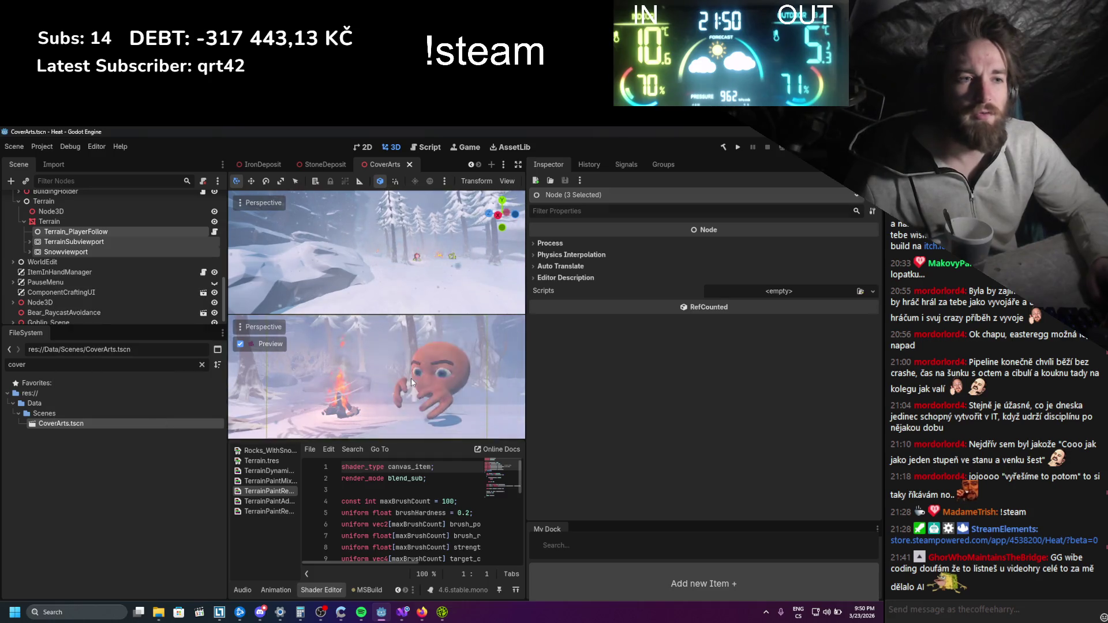
key(ctrl+s)
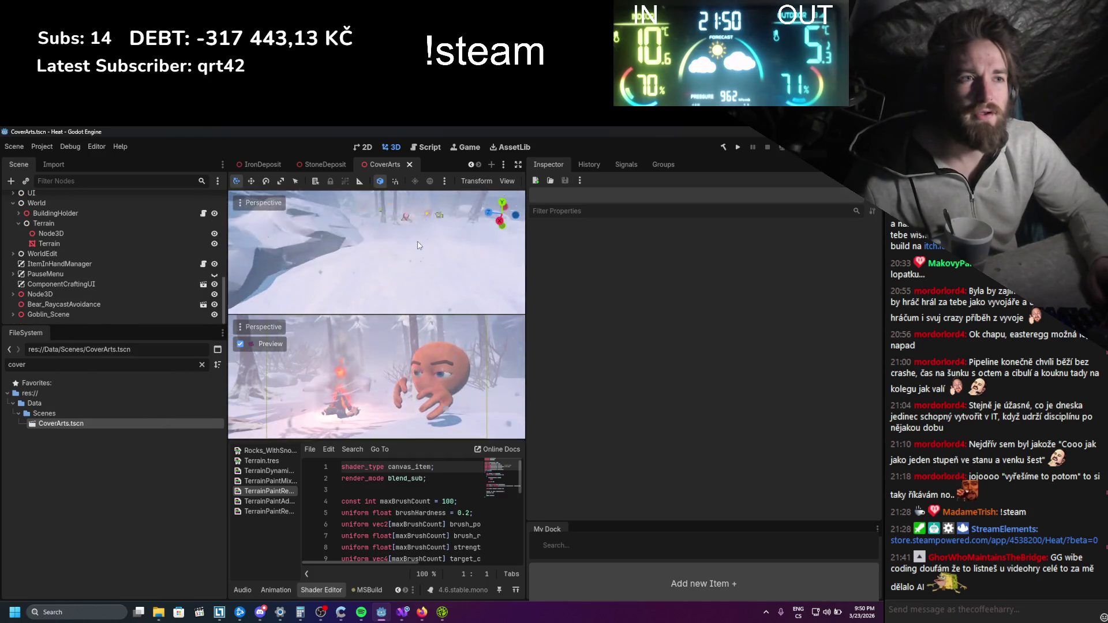
Select the Terrain mesh, orbit around the CoverArts terrain, and save the scene
scroll(404, 265, down, 5)
scroll(399, 245, up, 3)
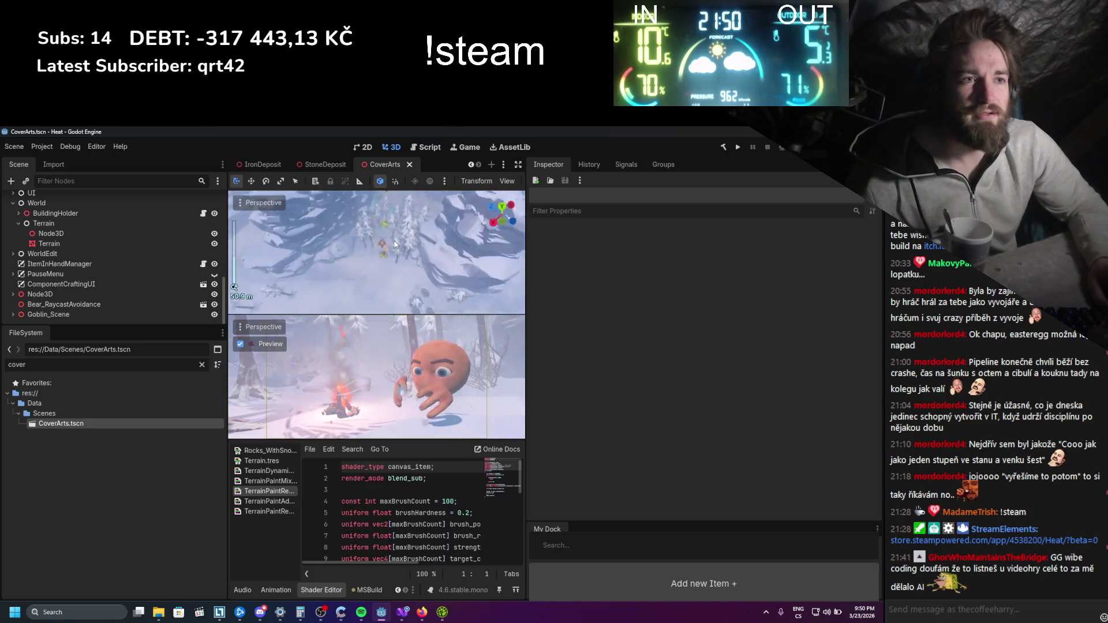
click(74, 235)
click(58, 245)
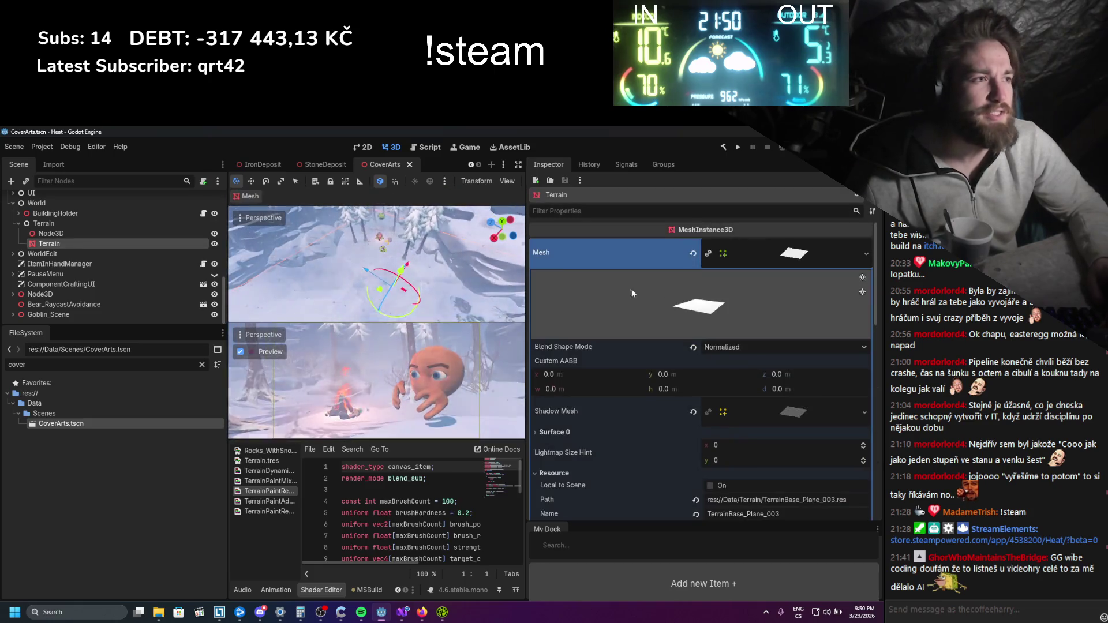
scroll(765, 313, down, 5)
scroll(760, 346, down, 4)
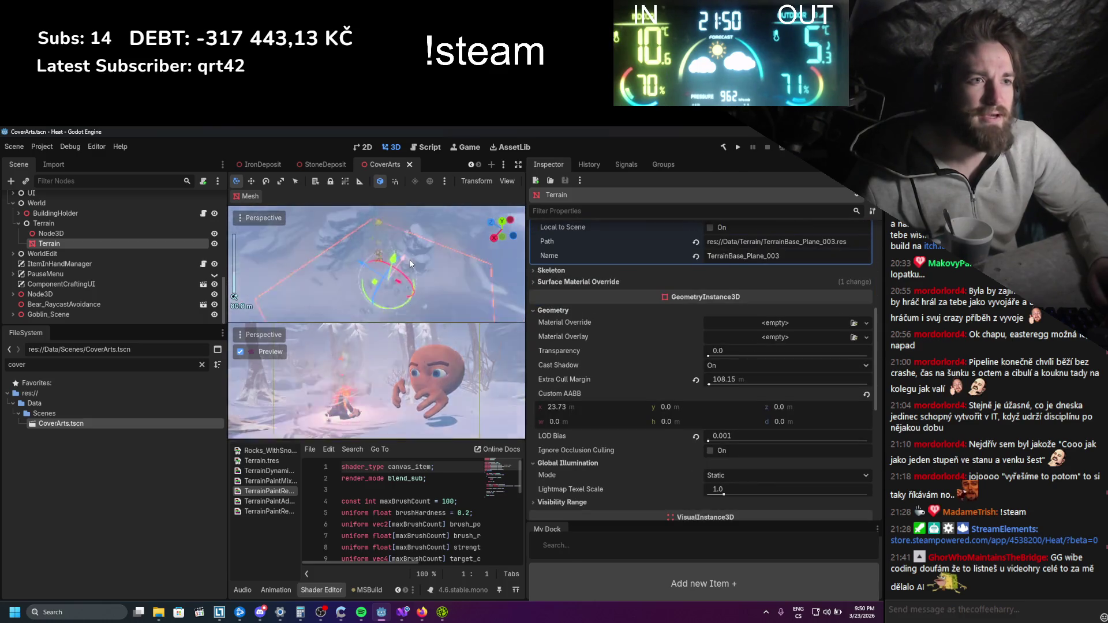
scroll(407, 261, down, 3)
mouse_move(449, 259)
mouse_down()
mouse_move(425, 285)
mouse_move(370, 265)
mouse_up()
scroll(369, 264, up, 5)
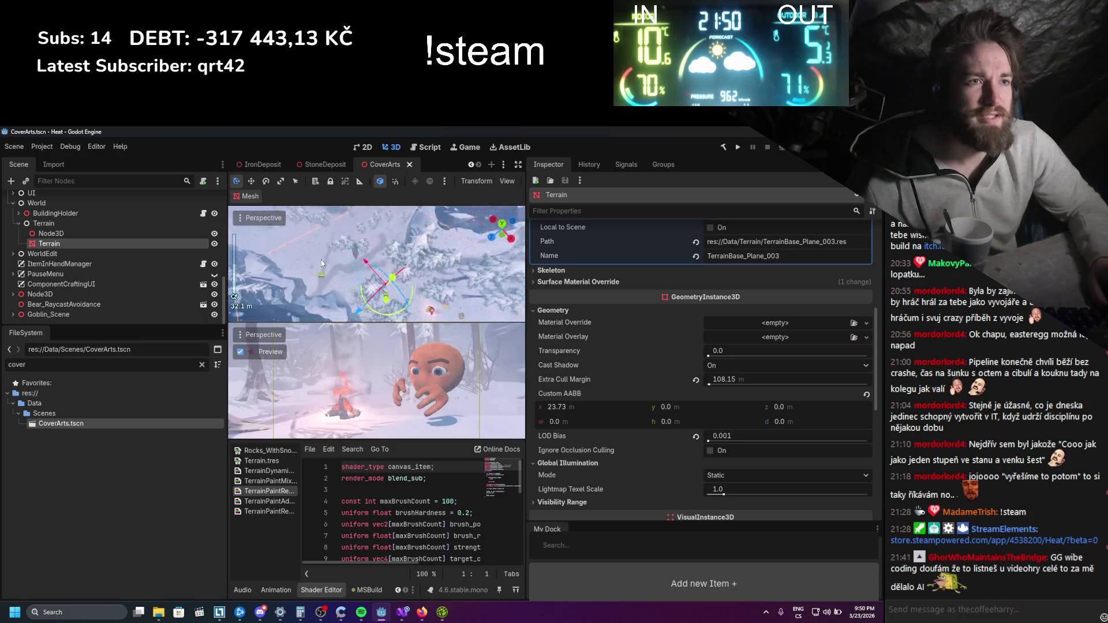
scroll(336, 250, down, 2)
key(ctrl+s)
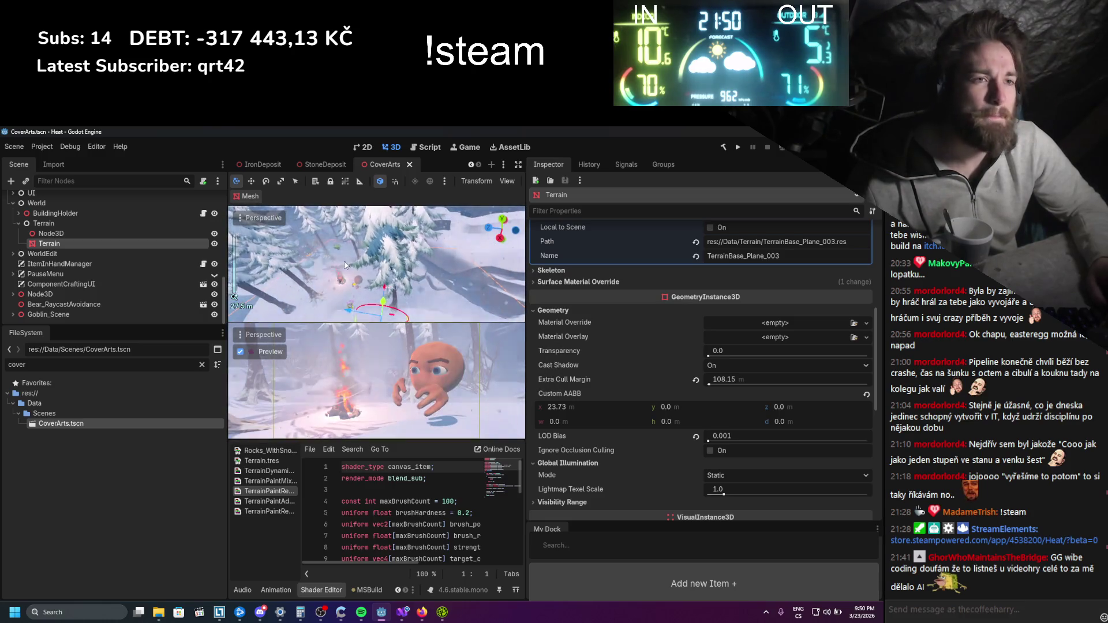
Clear the 'cover' file filter and switch to the StaticWorld scene tab
scroll(336, 250, up, 2)
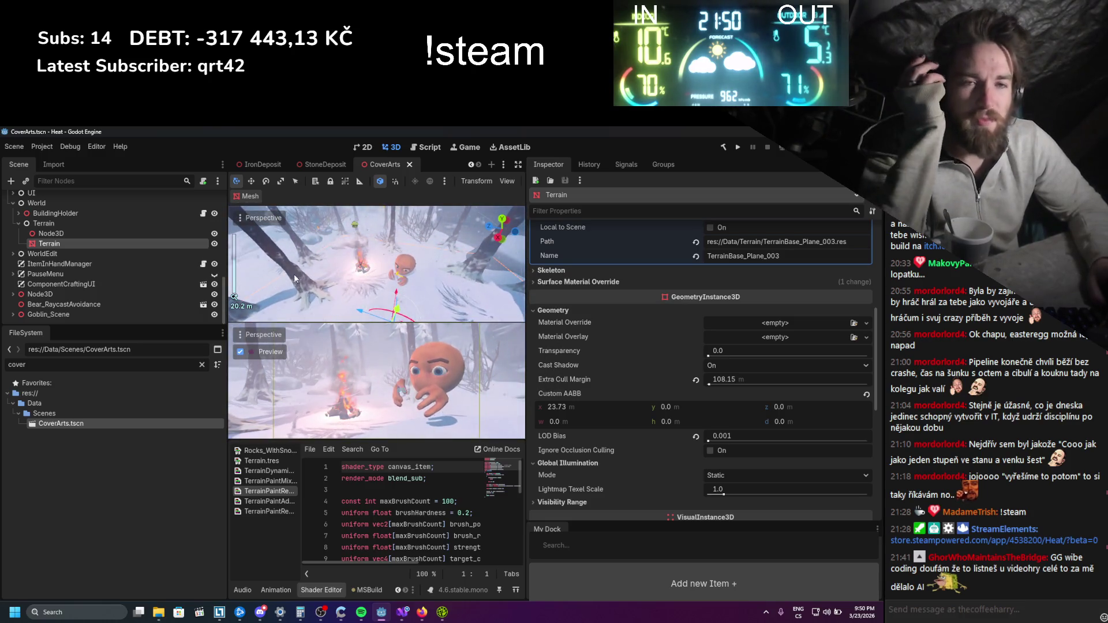
scroll(171, 258, up, 5)
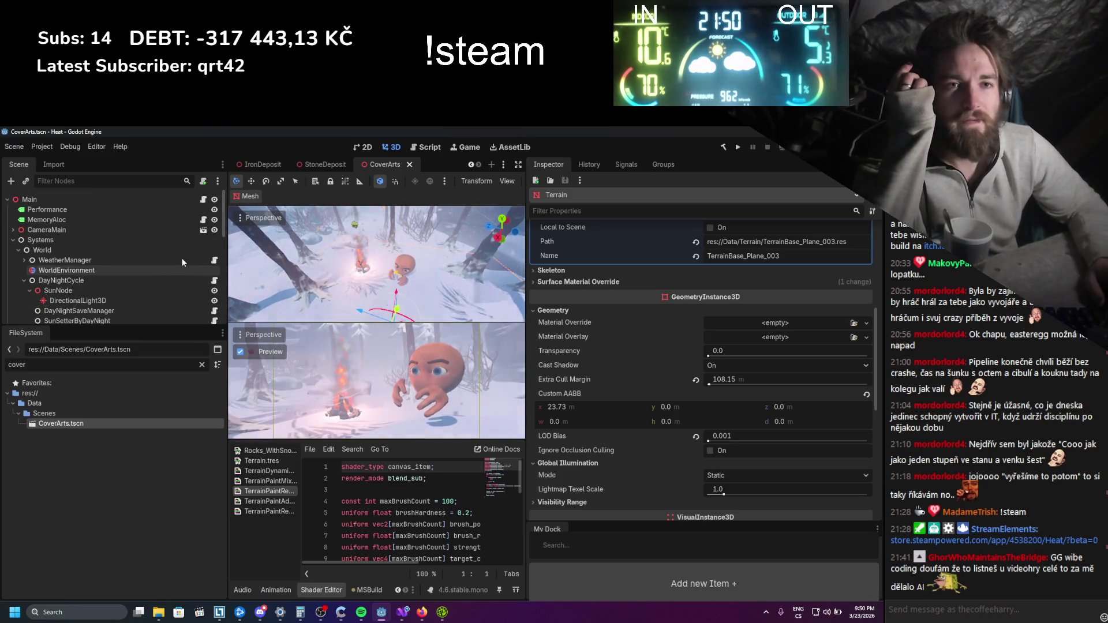
click(201, 364)
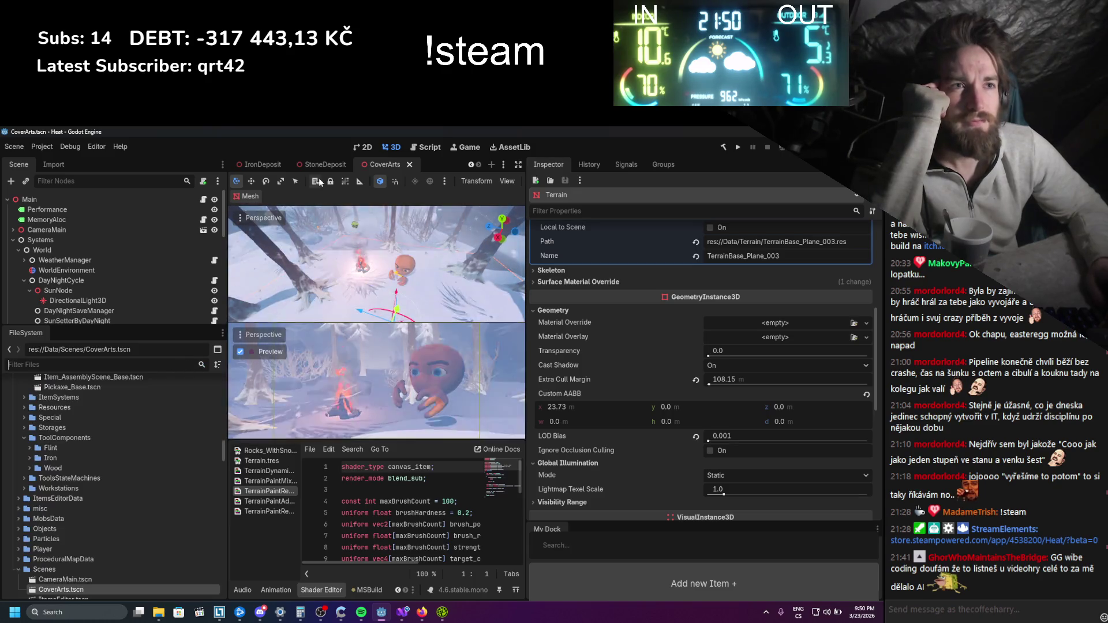
click(344, 166)
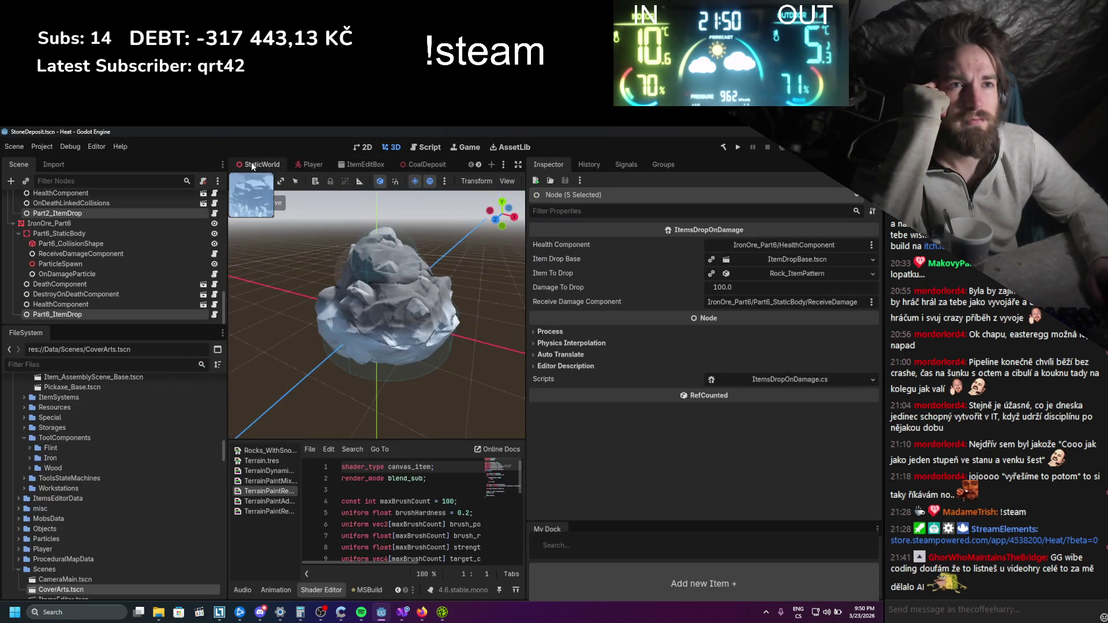
Delete Height Map_2048x2048.png from the HeightMap folder and confirm the removal
scroll(112, 479, down, 4)
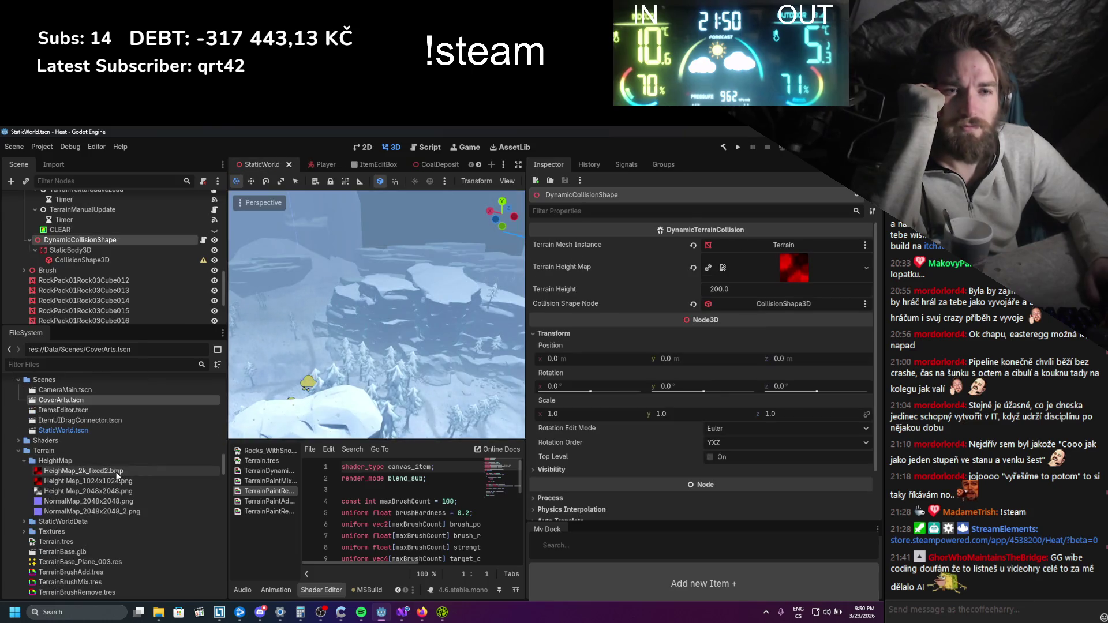
click(86, 492)
right_click(85, 491)
click(116, 531)
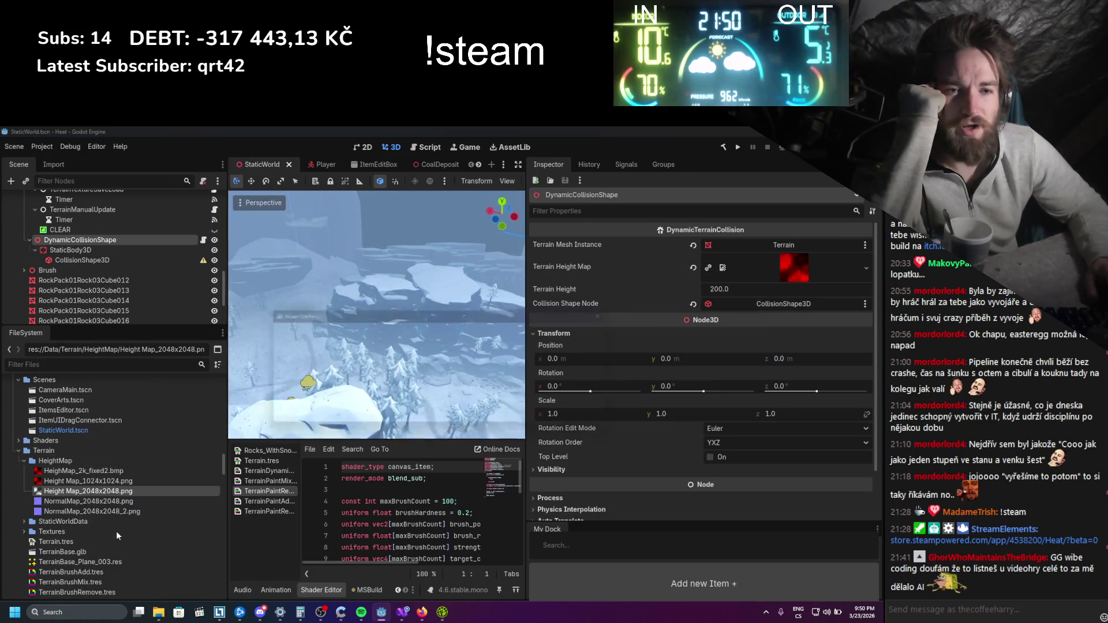
click(372, 420)
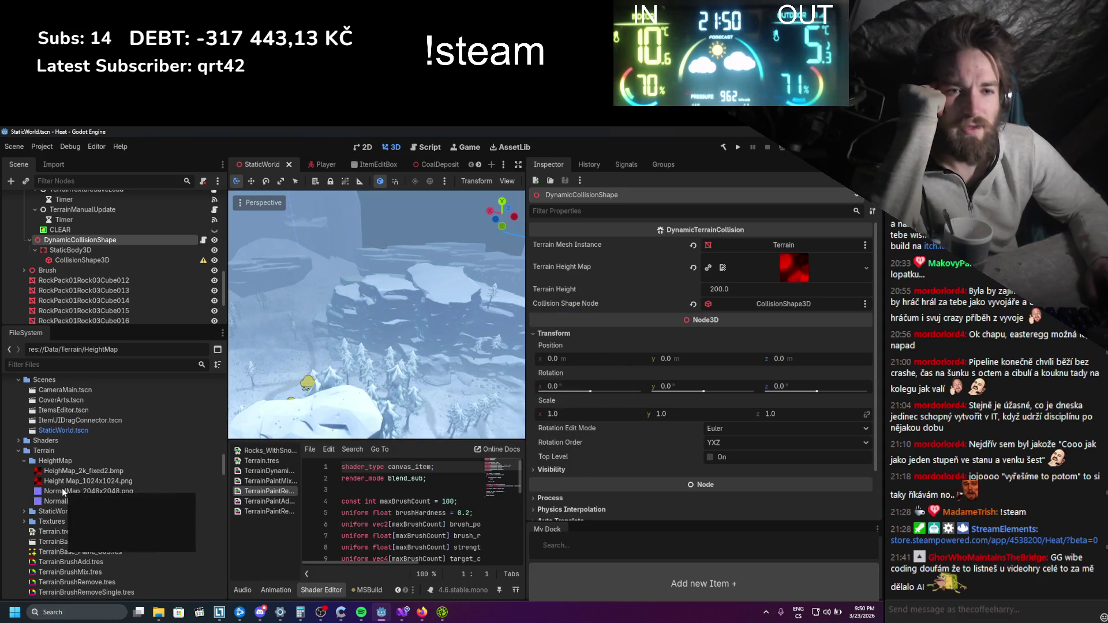
Delete NormalMap_2048x2048.png from the same folder and confirm the removal
right_click(63, 490)
click(85, 529)
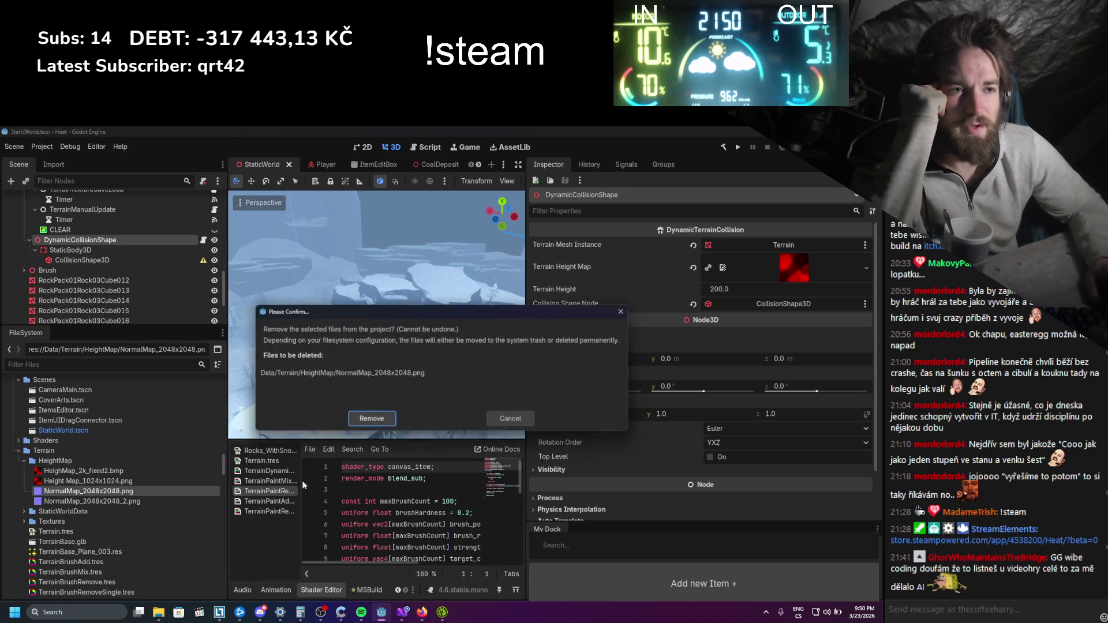
click(383, 420)
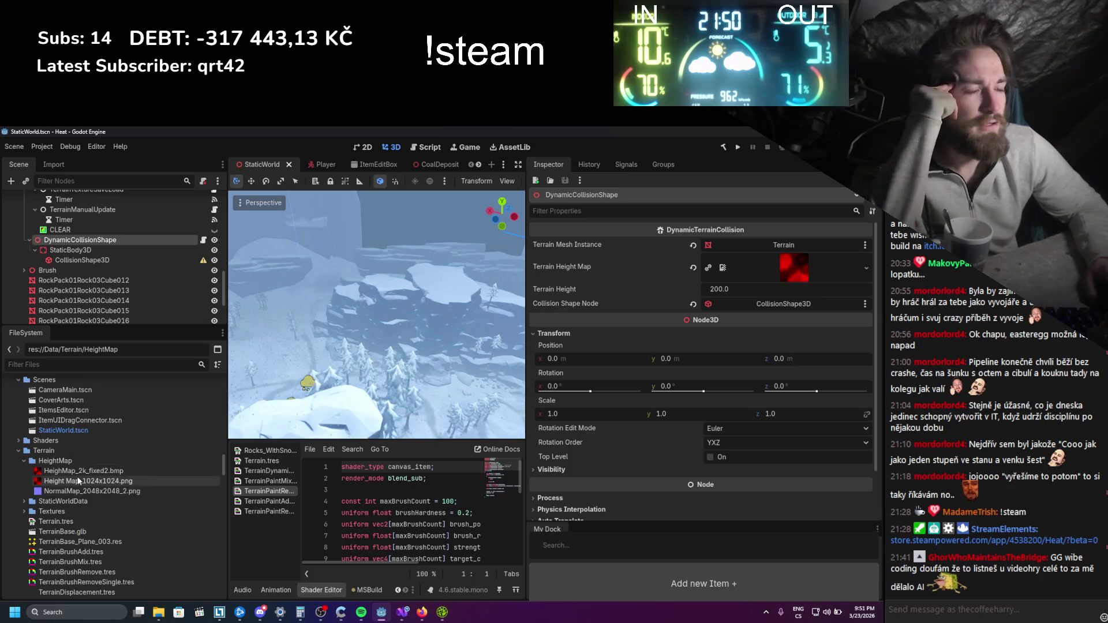
mouse_move(78, 482)
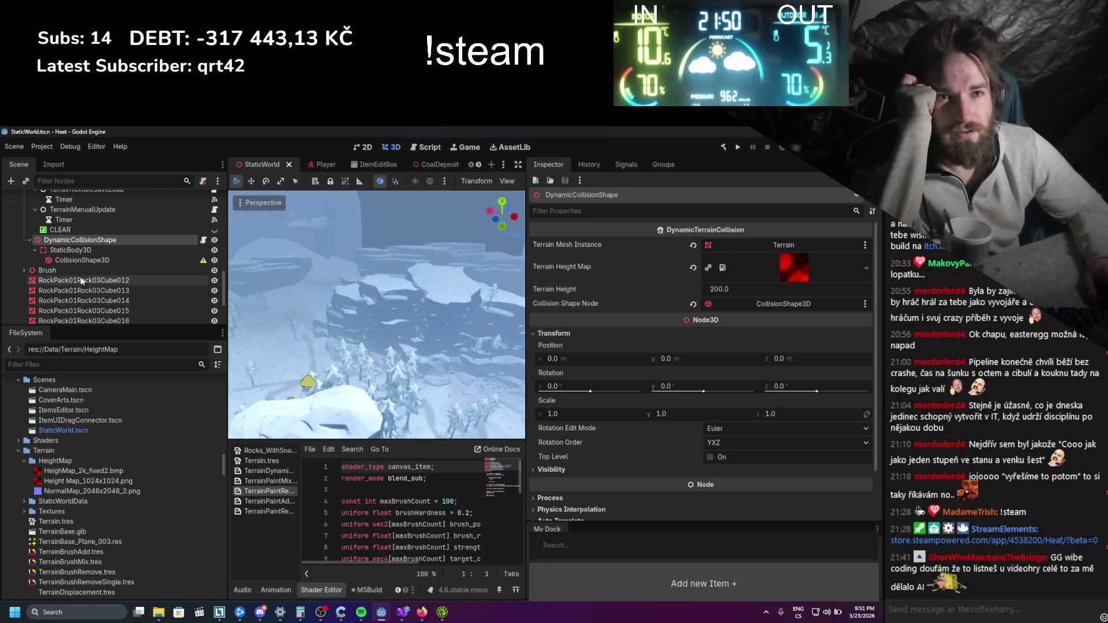
Check CollisionShape3D's height-map warning, then select SnowAdd to show its brush settings
click(82, 259)
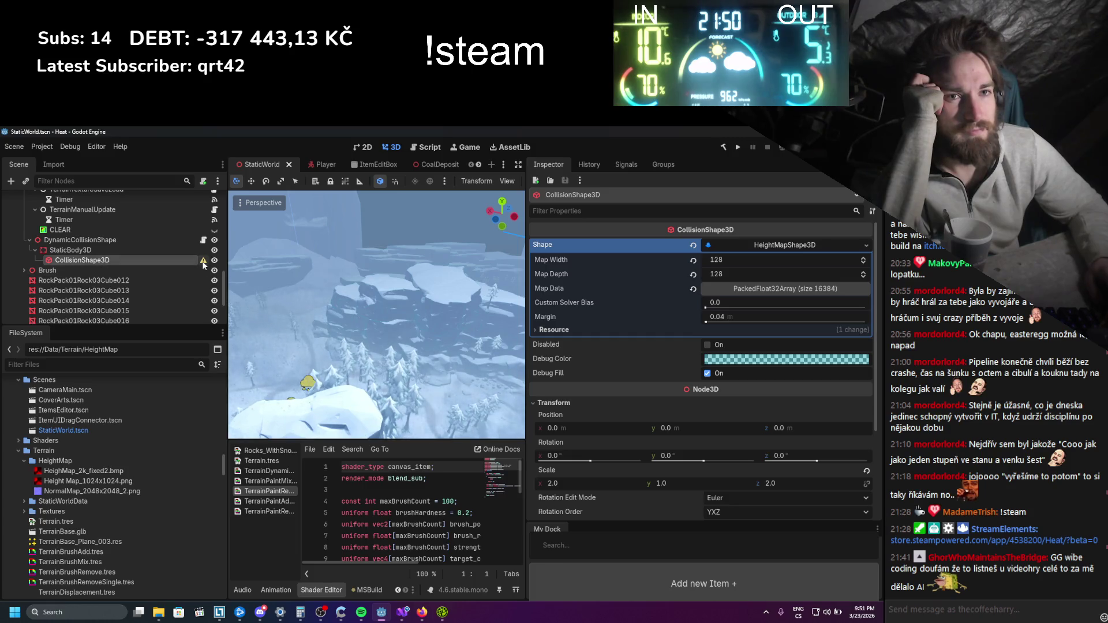
mouse_move(203, 264)
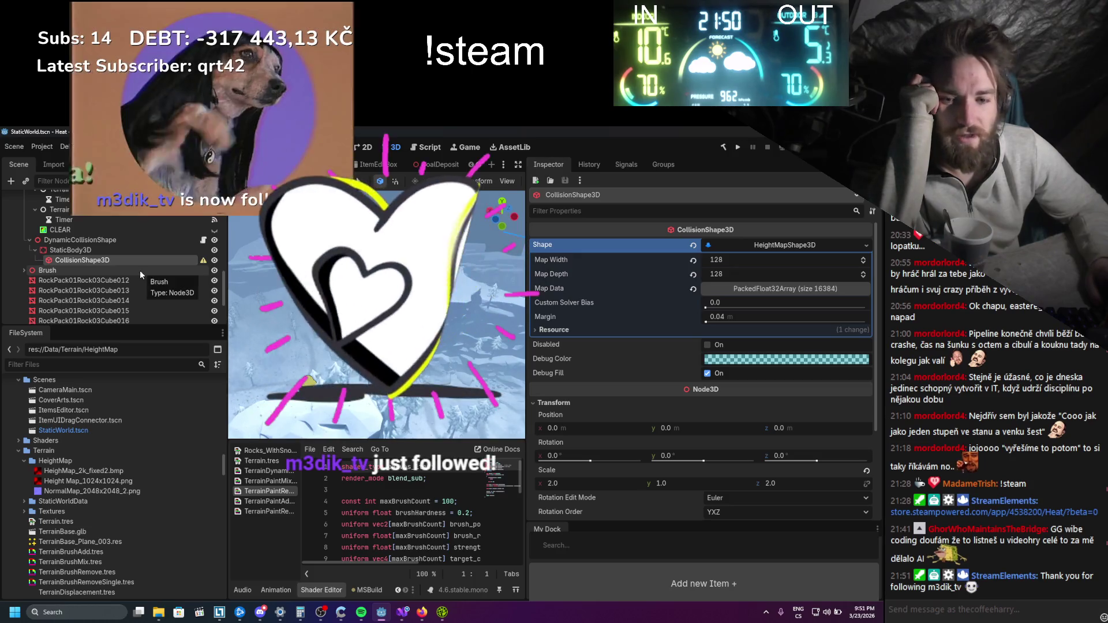
scroll(126, 280, up, 3)
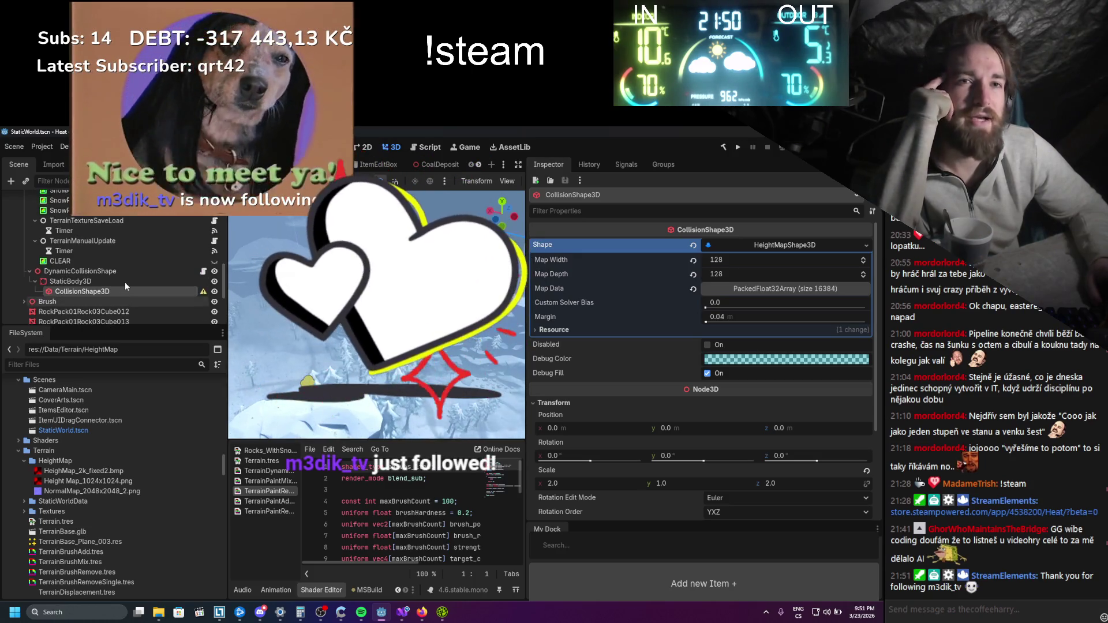
scroll(123, 282, down, 2)
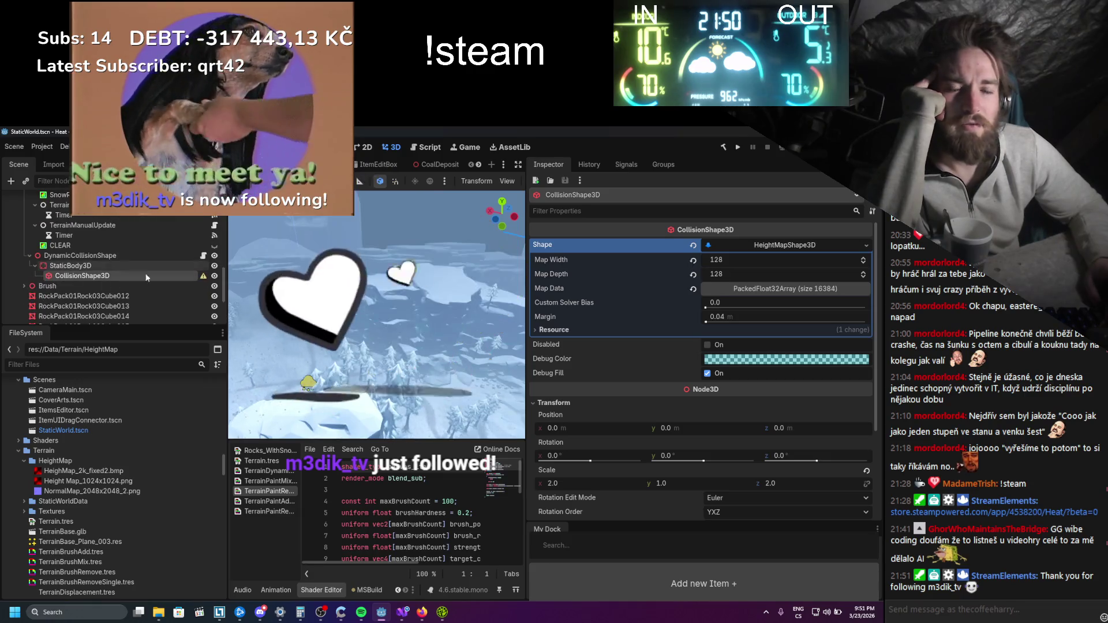
scroll(115, 271, up, 3)
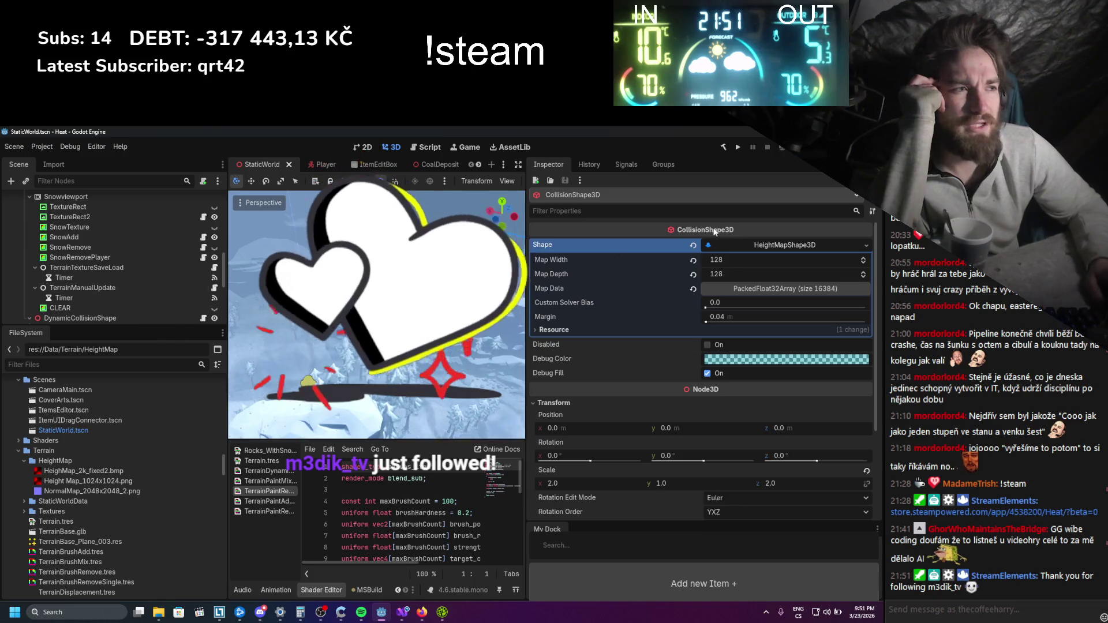
scroll(87, 291, up, 3)
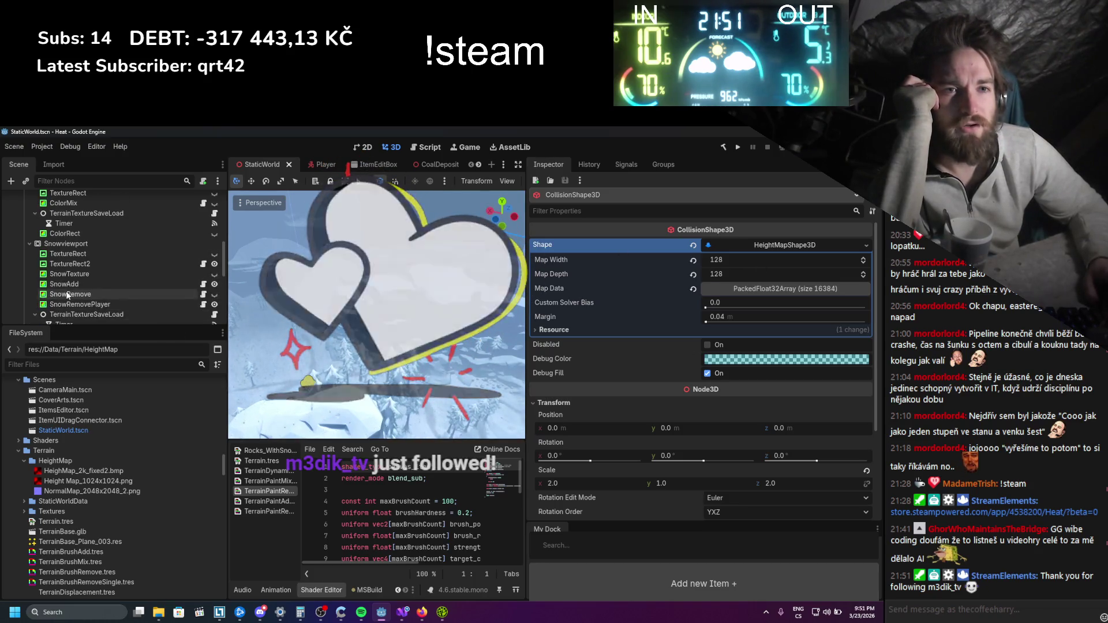
click(94, 283)
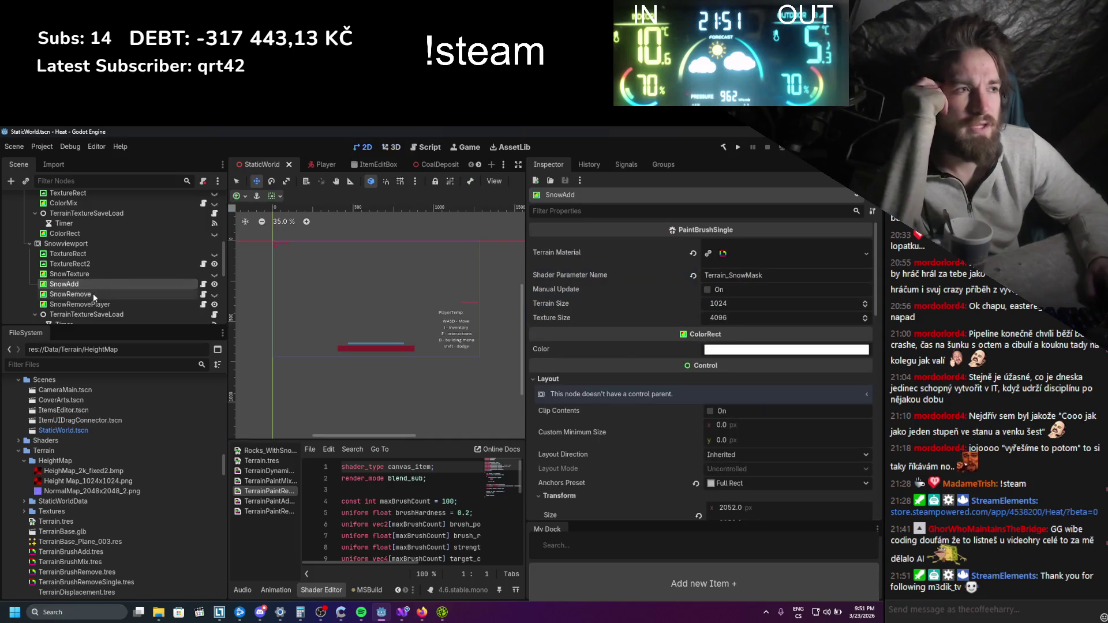
click(75, 481)
right_click(75, 481)
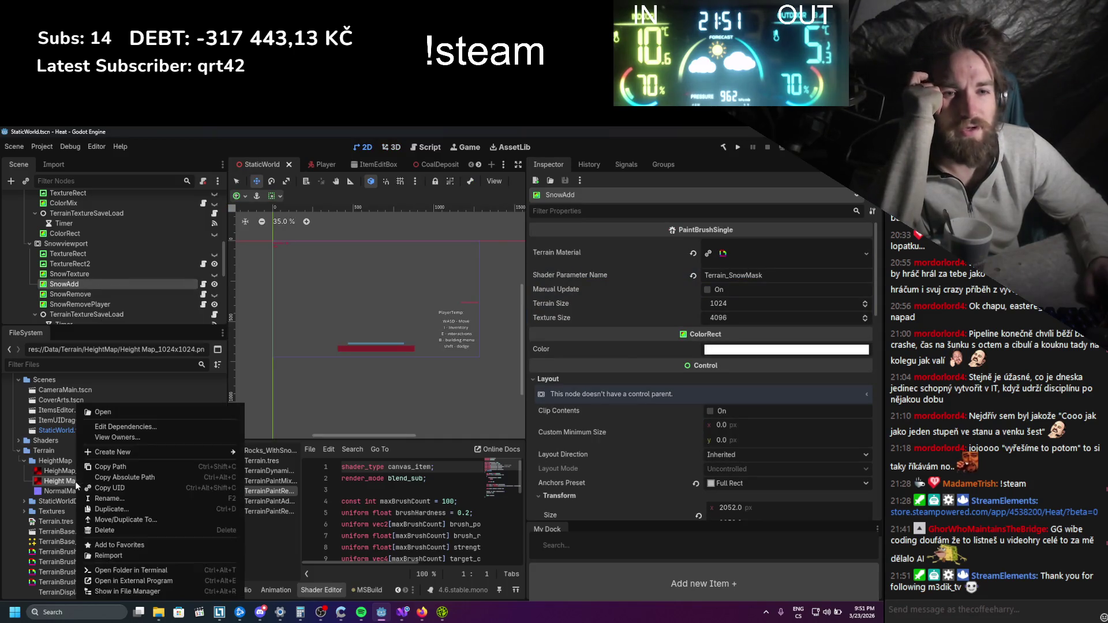
click(102, 531)
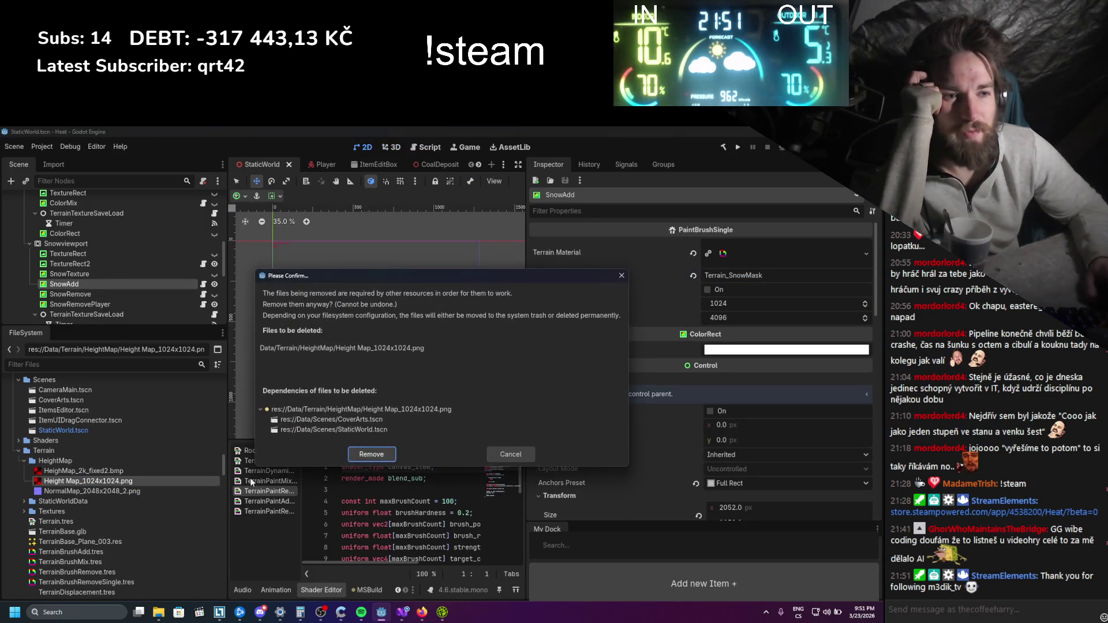
click(525, 459)
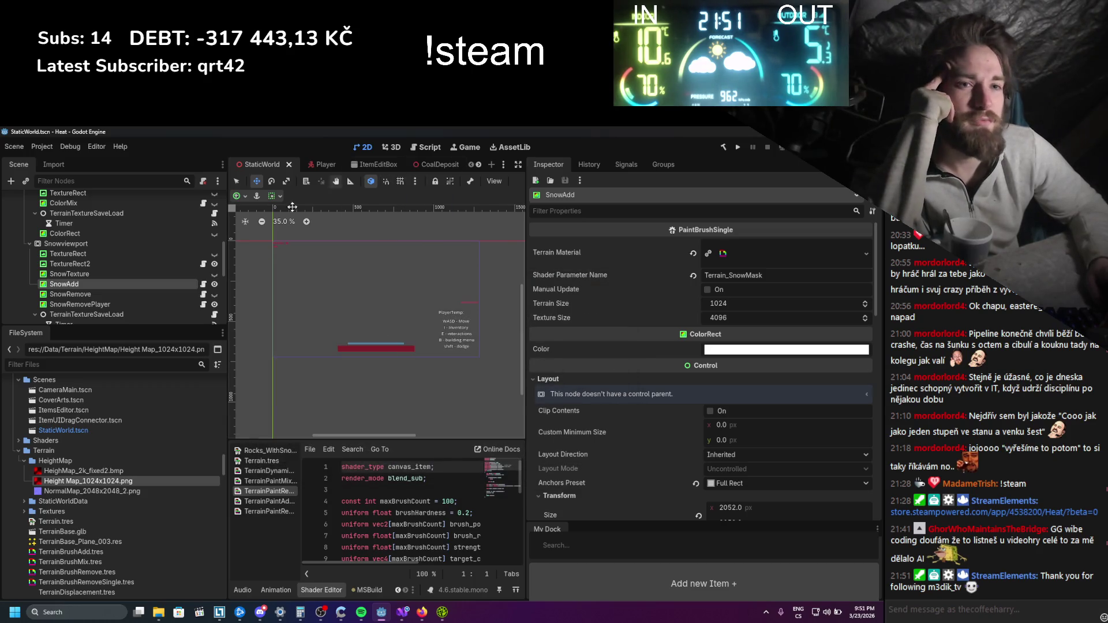
scroll(83, 507, up, 2)
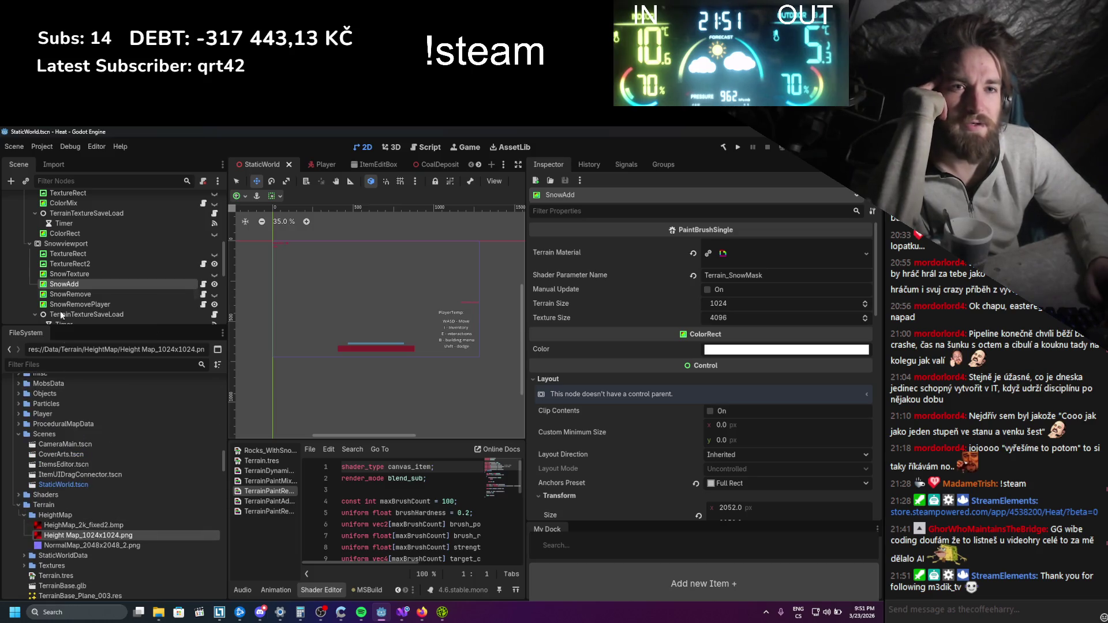
Look at FloorColliderManagement, then expand AIManager and select its EnemySpawningManager node
scroll(75, 222, up, 4)
scroll(71, 250, up, 1)
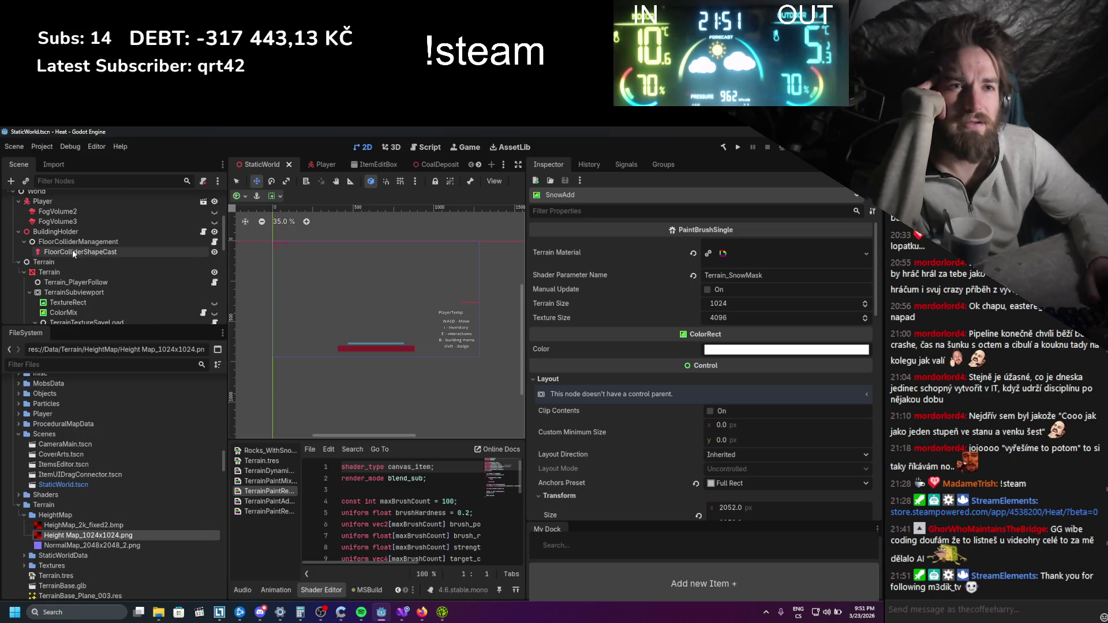
click(82, 243)
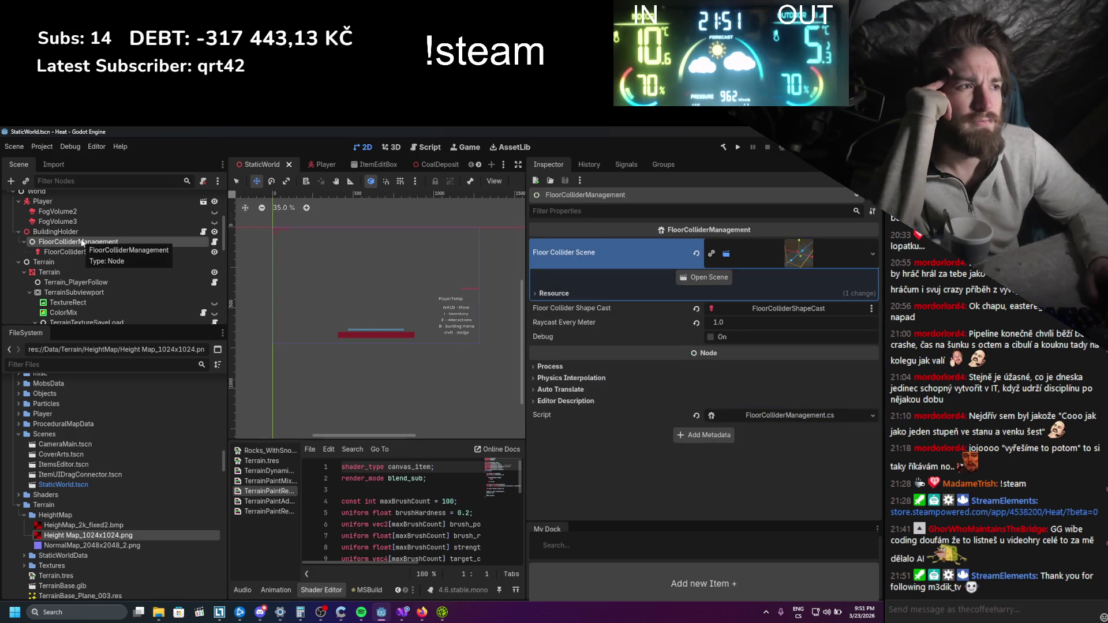
scroll(87, 259, up, 3)
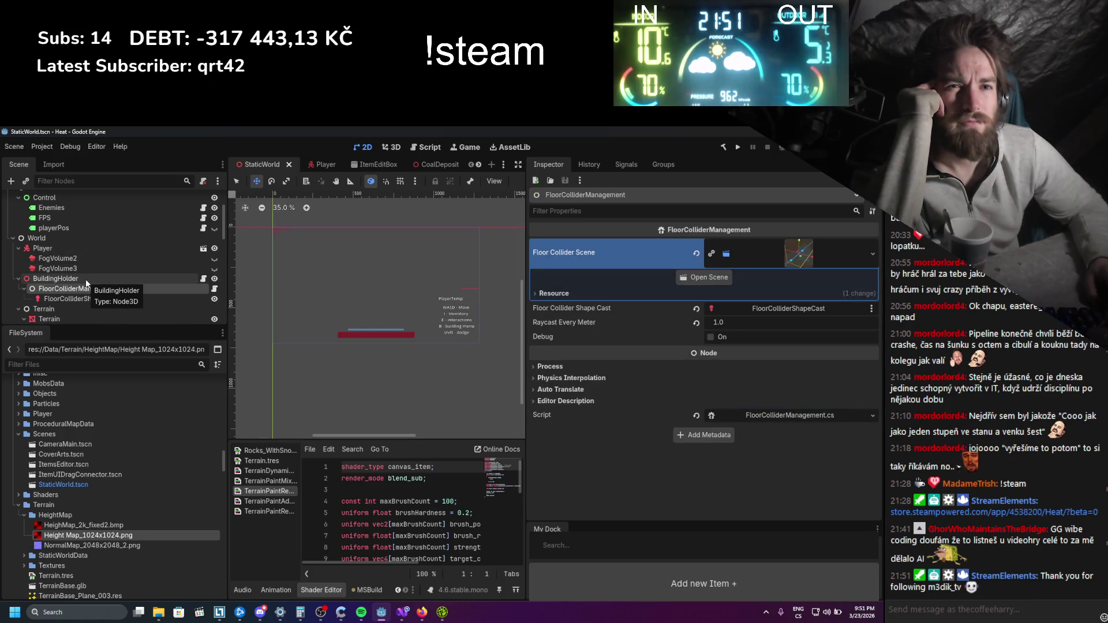
scroll(86, 278, up, 4)
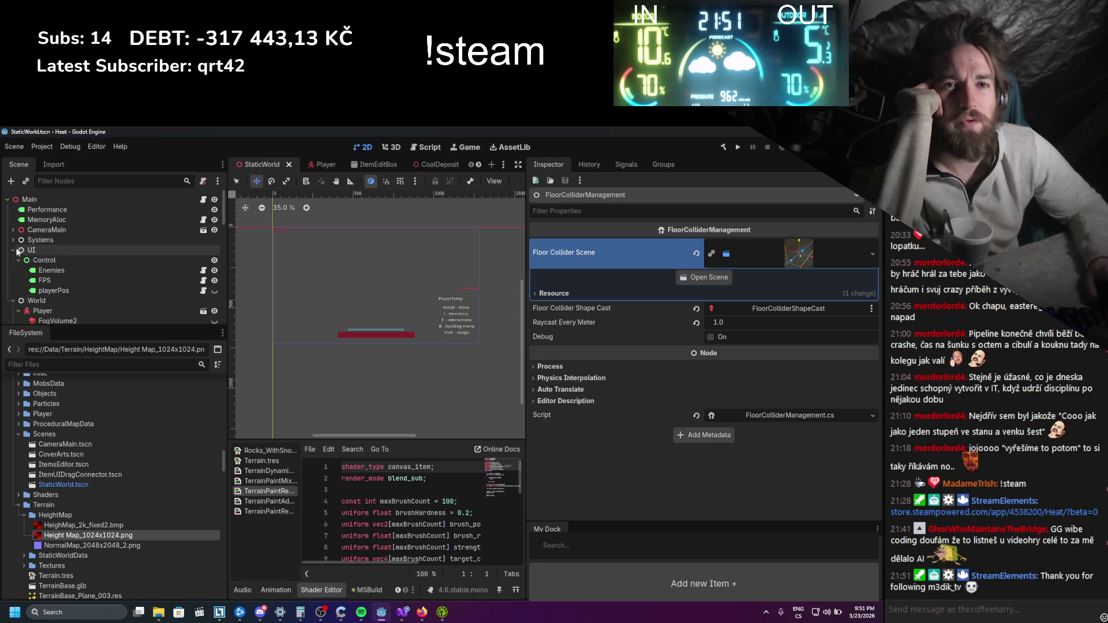
scroll(17, 248, down, 5)
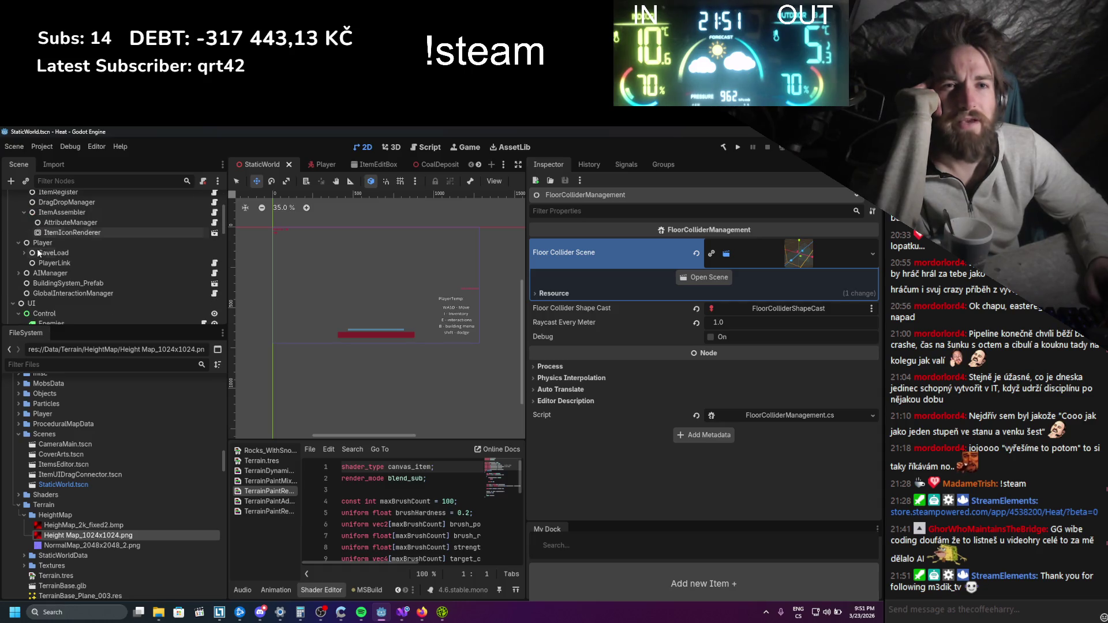
click(18, 273)
click(33, 275)
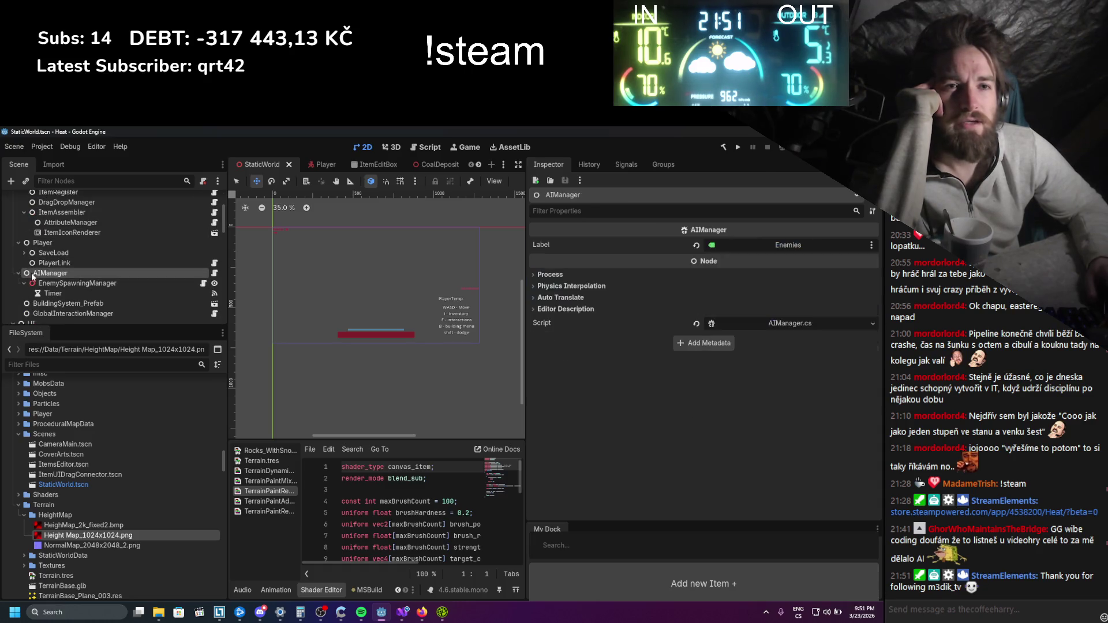
click(121, 286)
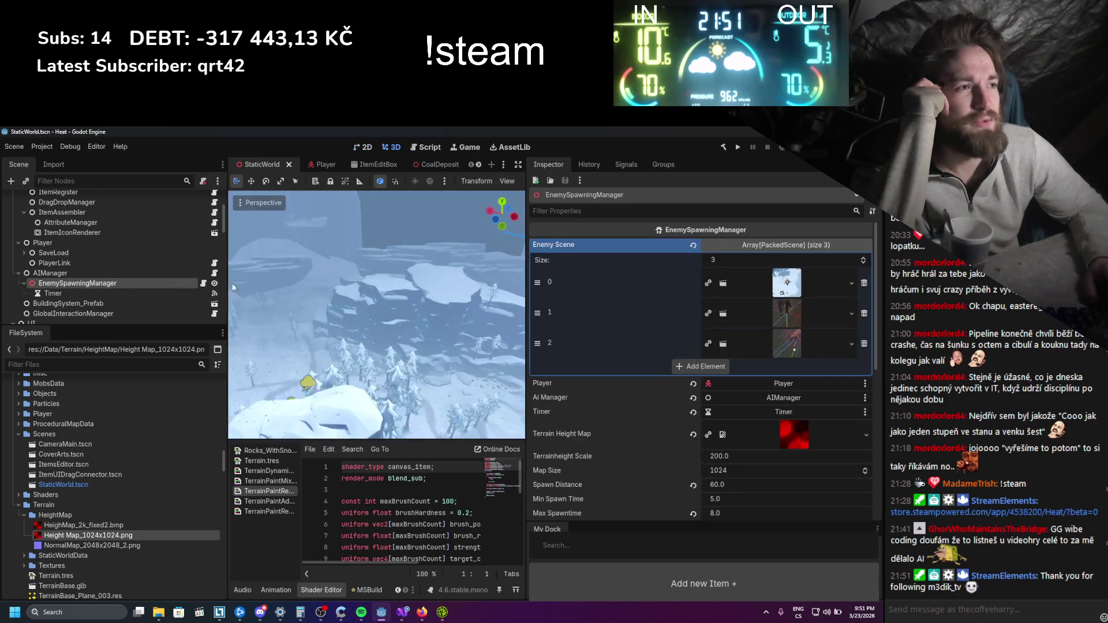
Open EnemySpawningManager.cs in Visual Studio from the Inspector's Script property
scroll(133, 396, down, 8)
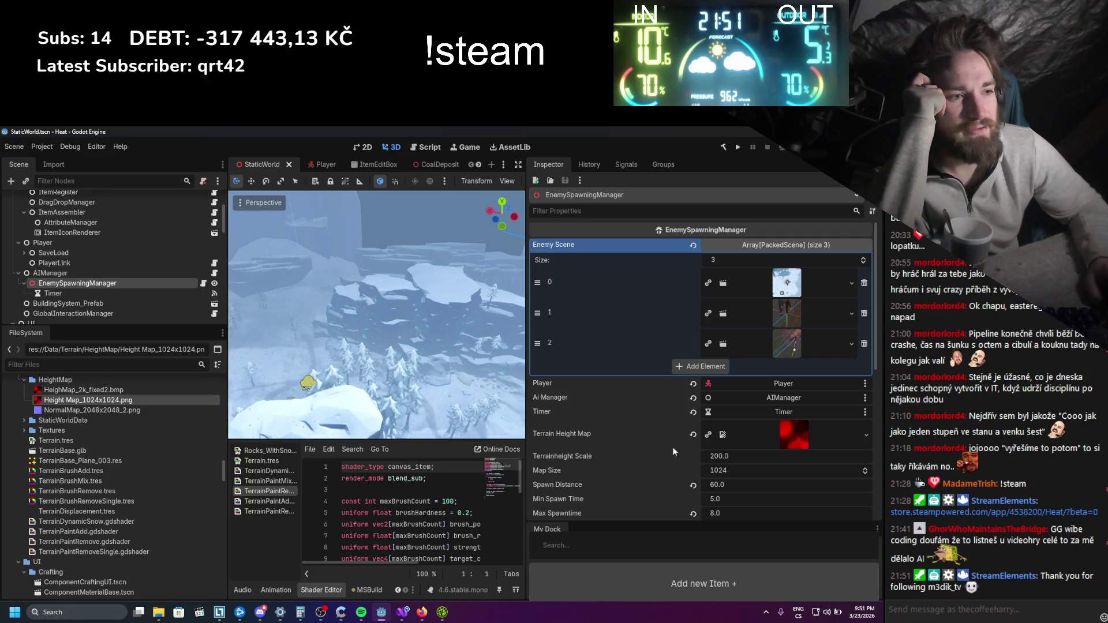
scroll(650, 461, down, 2)
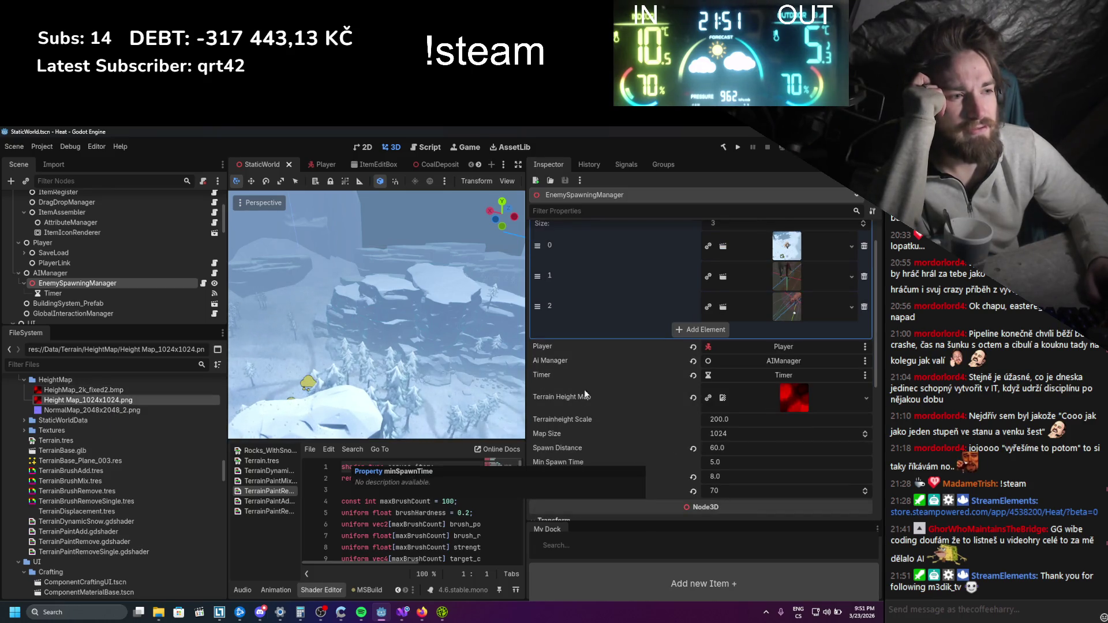
scroll(588, 371, down, 12)
scroll(592, 371, down, 5)
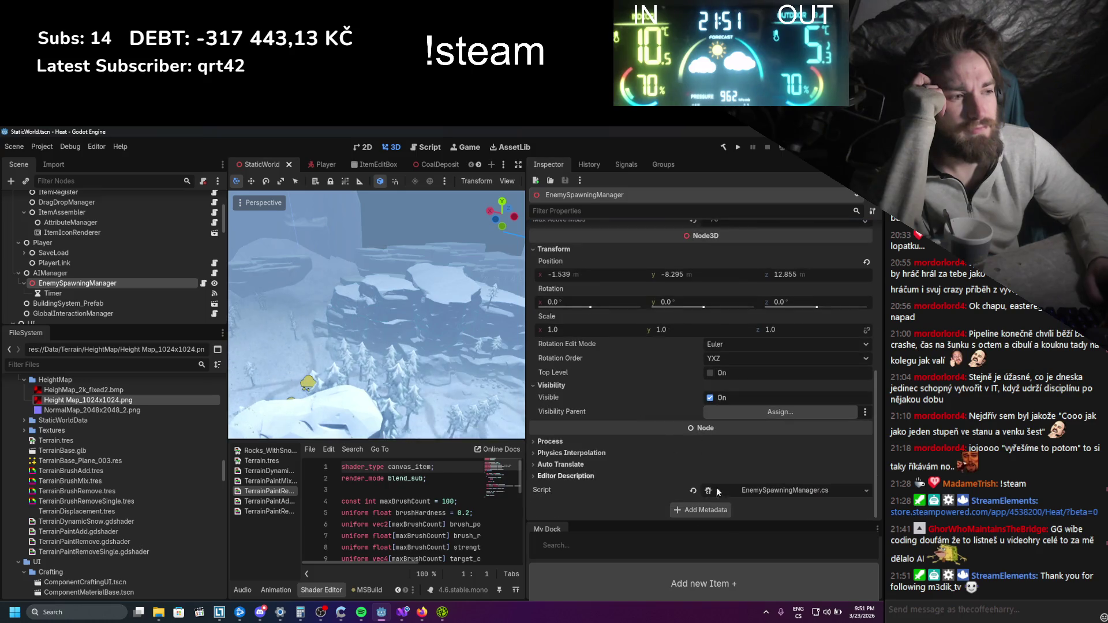
click(769, 491)
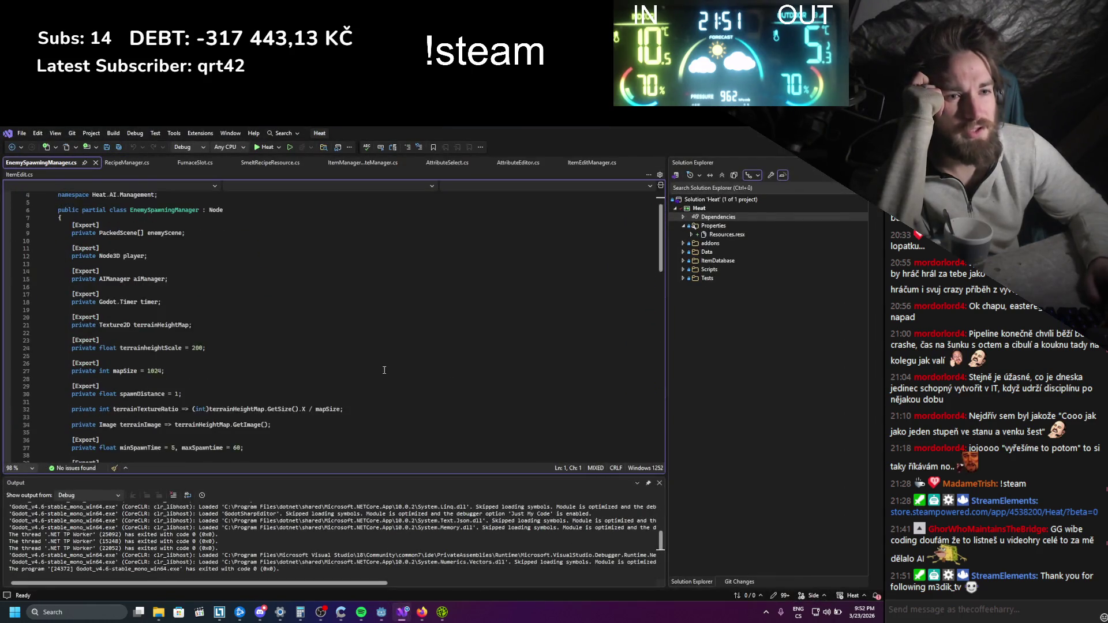
Read through EnemySpawningManager.cs, then return to Godot and select the EnemySpawningManager node
scroll(404, 375, down, 4)
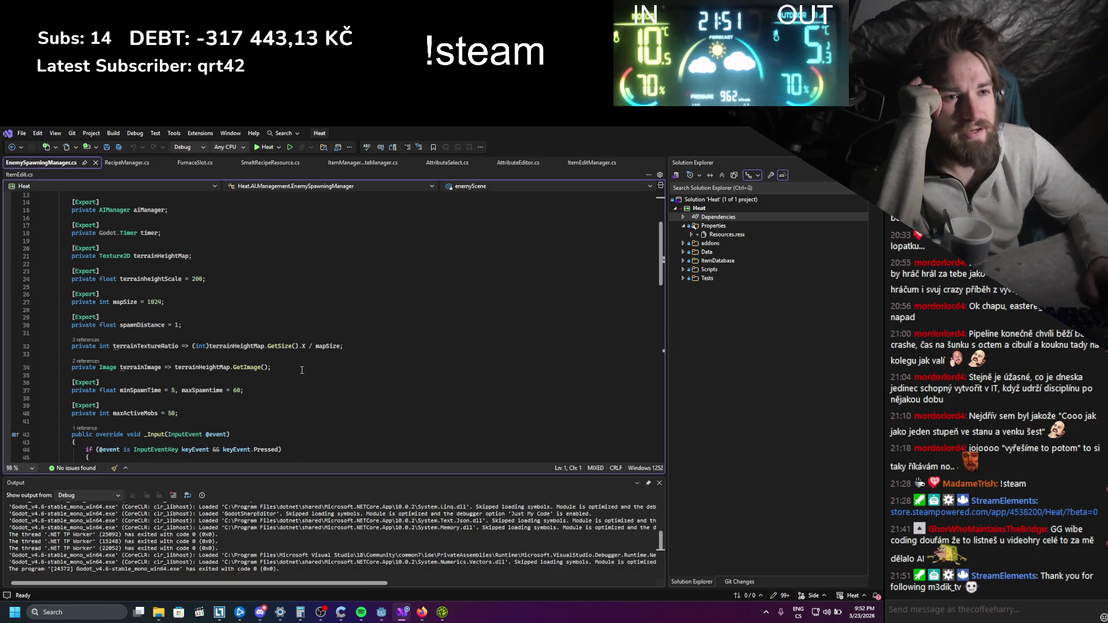
scroll(139, 313, down, 11)
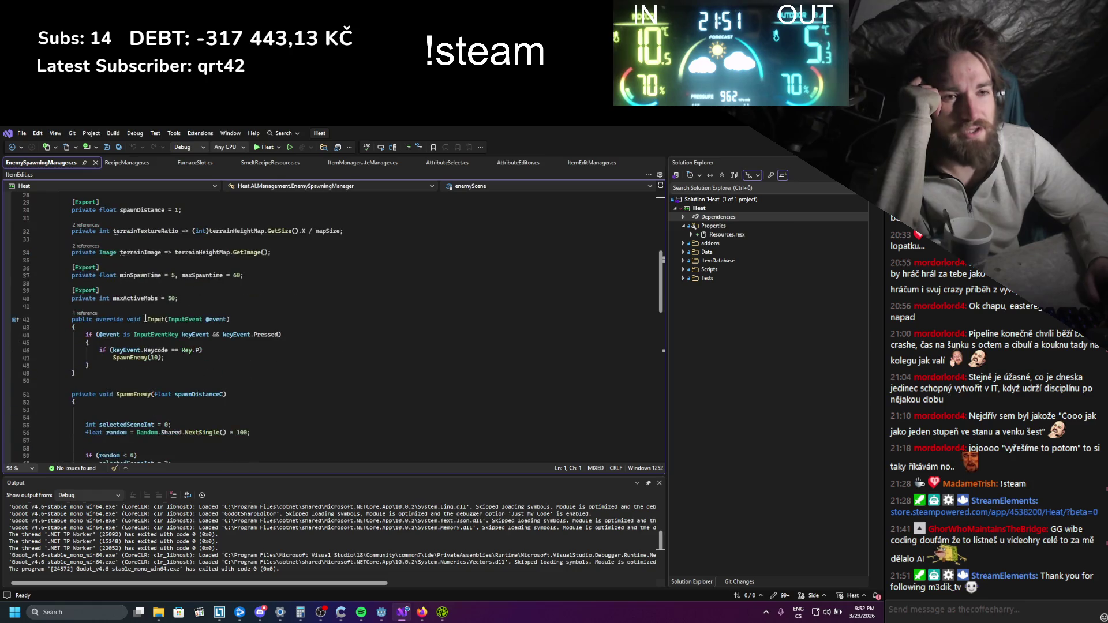
scroll(140, 314, up, 9)
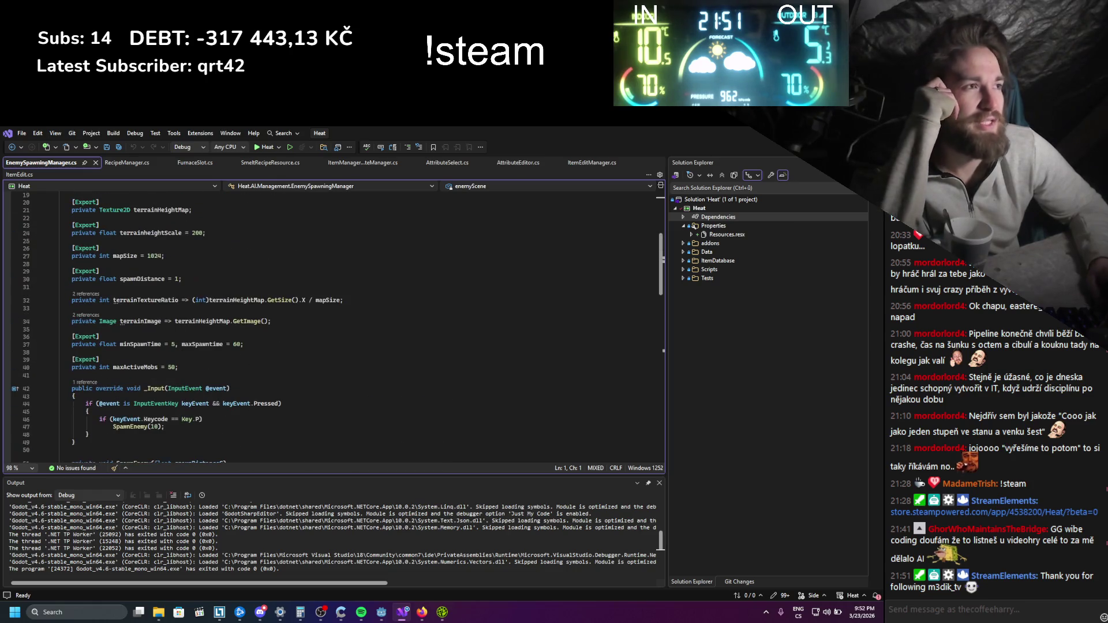
key(alt+Tab)
click(90, 282)
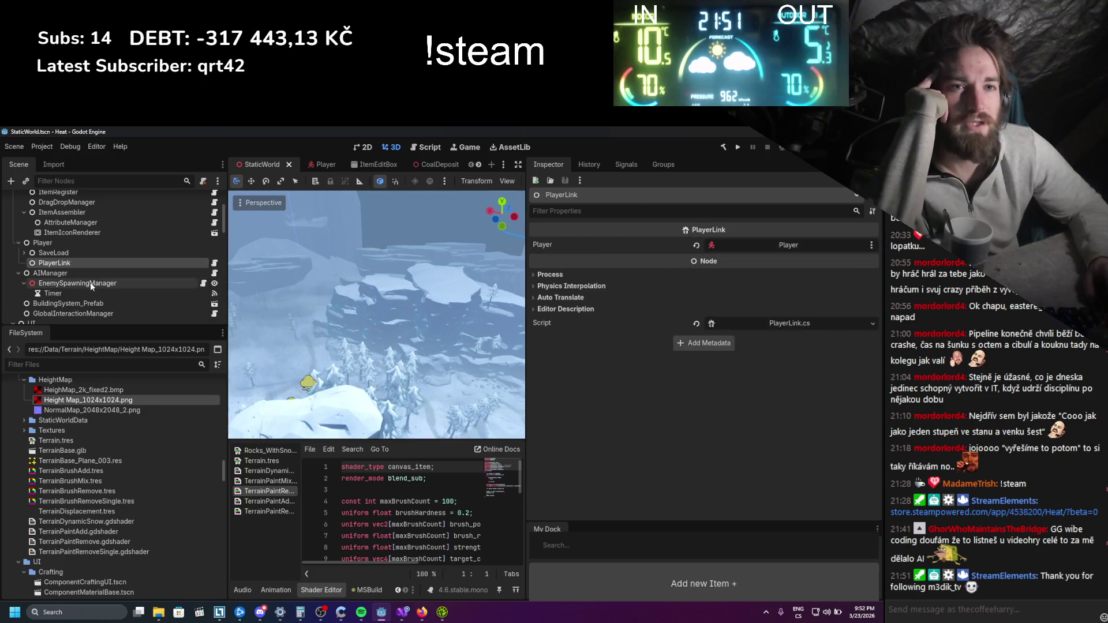
Assign HeightMap_2k_fixed2.bmp as the Terrain Height Map and save StaticWorld
scroll(100, 399, up, 2)
scroll(692, 317, up, 5)
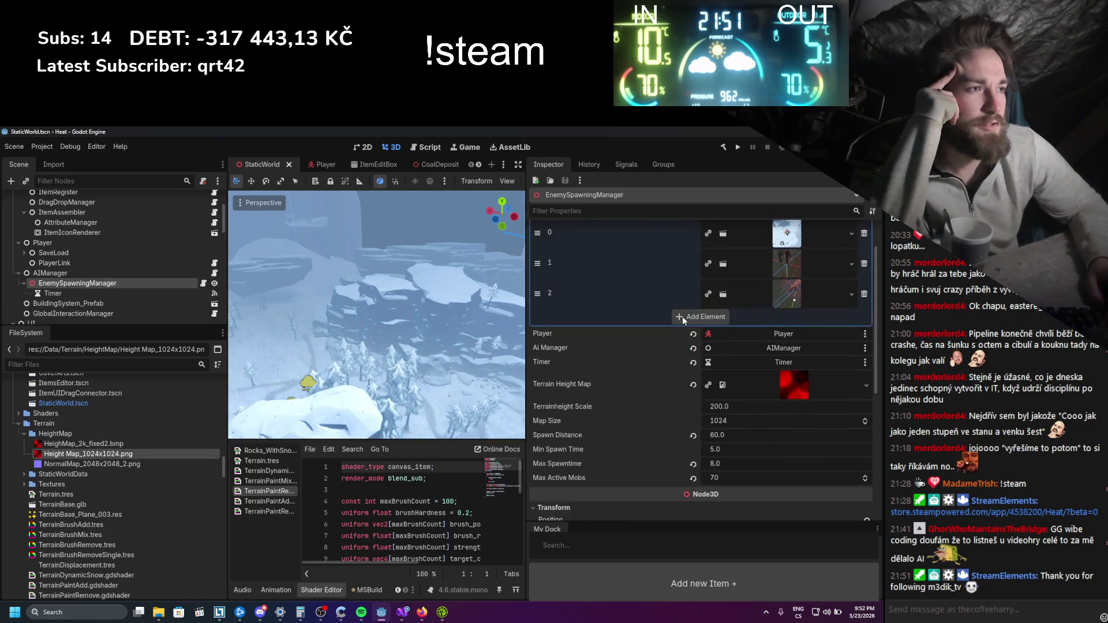
mouse_move(84, 444)
mouse_down()
mouse_move(259, 369)
mouse_move(794, 385)
mouse_up()
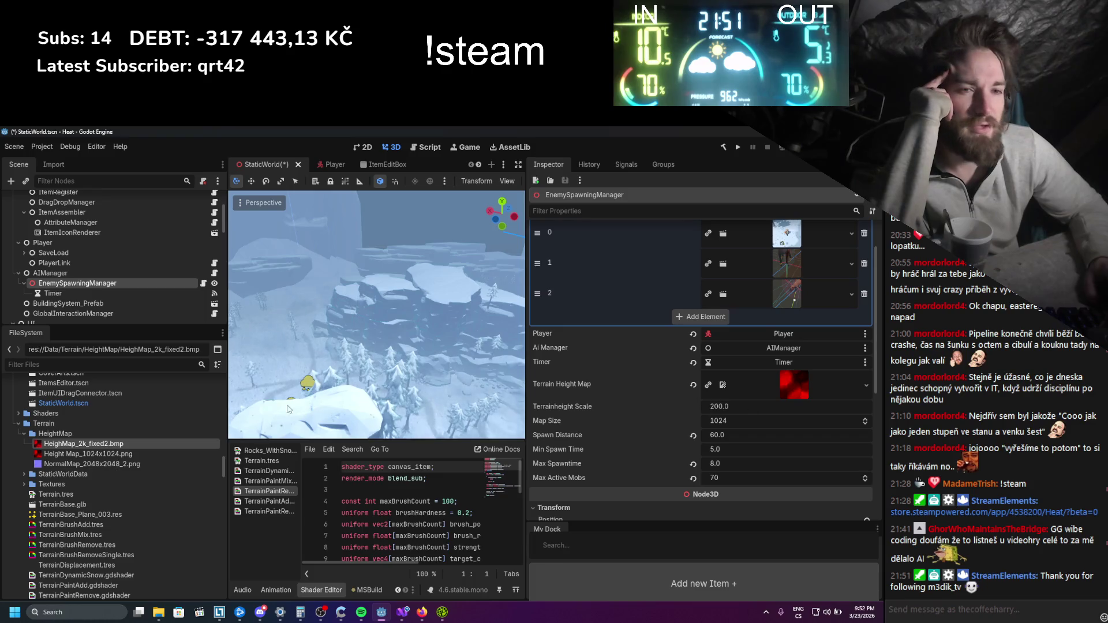
key(ctrl+s)
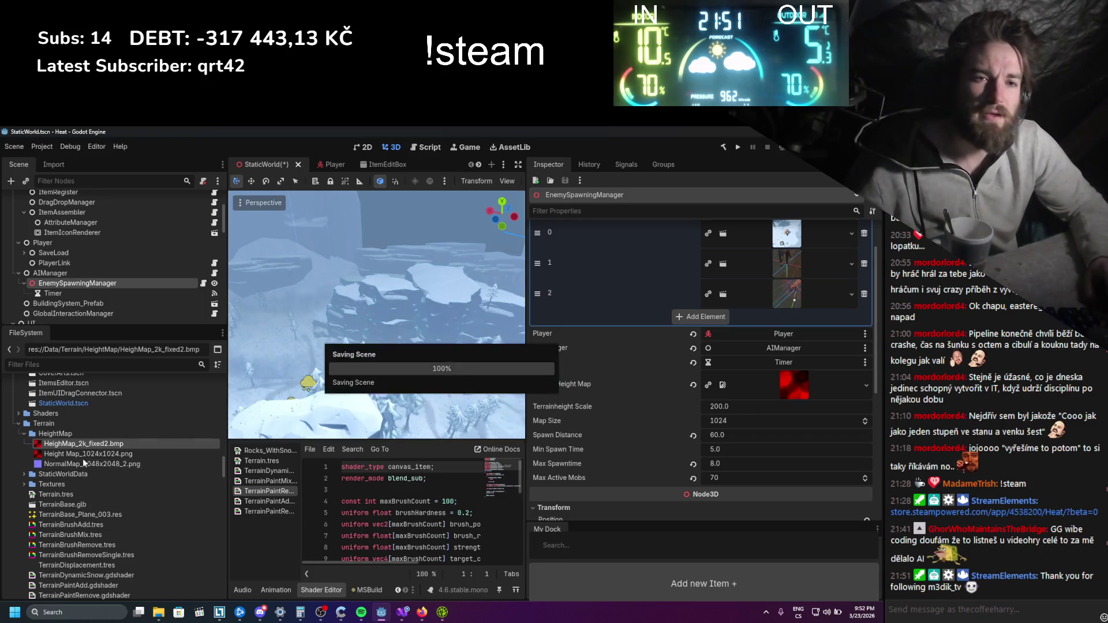
Try deleting Height Map_1024x1024.png, but cancel because CoverArts still depends on it
click(80, 457)
right_click(80, 457)
click(109, 532)
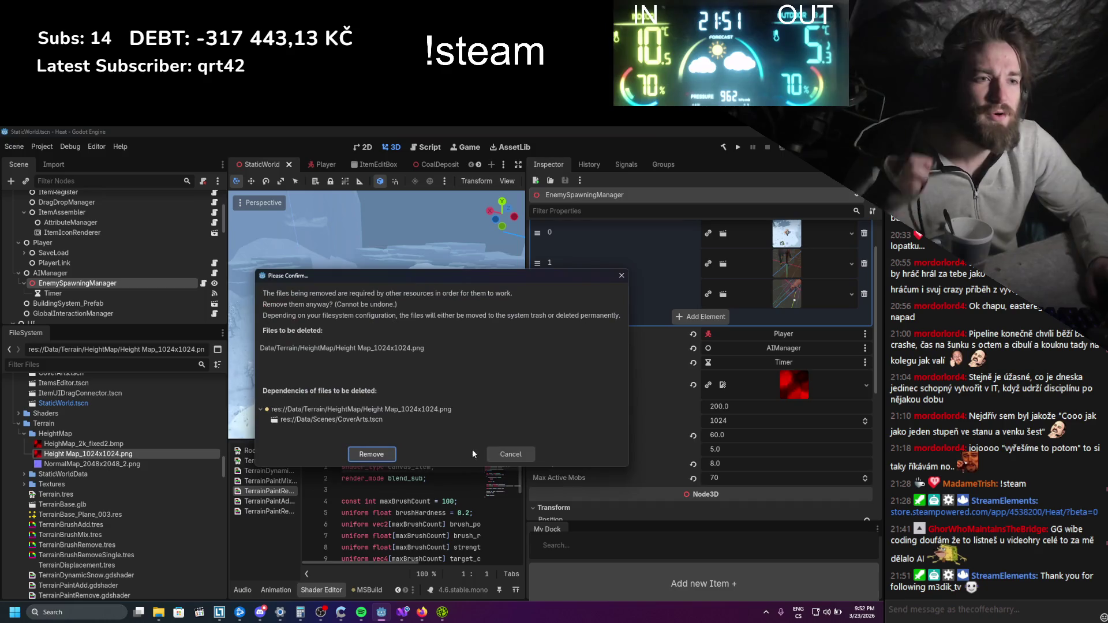
click(496, 457)
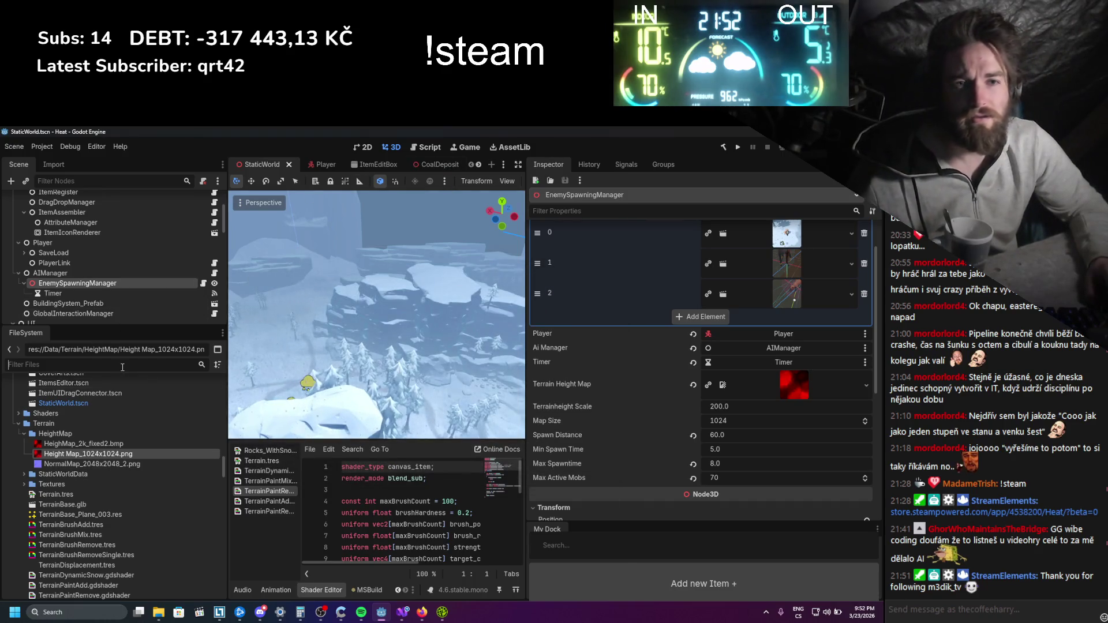
click(144, 366)
Open CoverArts.tscn by filtering for 'cover', delete its AIManager node, and save
text(cover)
click(96, 424)
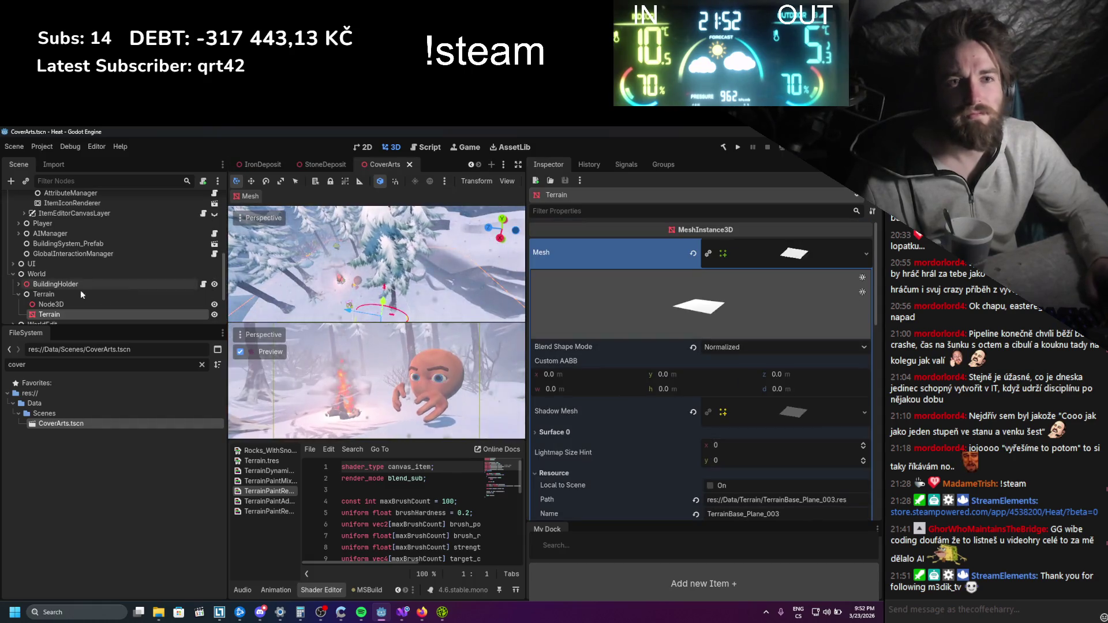
right_click(51, 282)
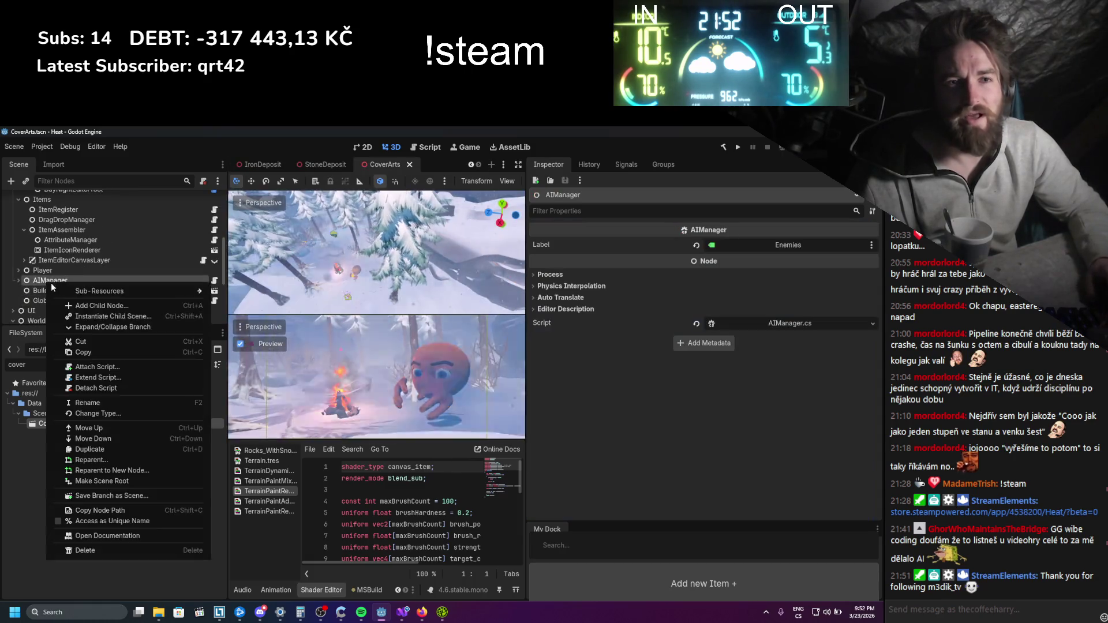
click(337, 483)
key(Return)
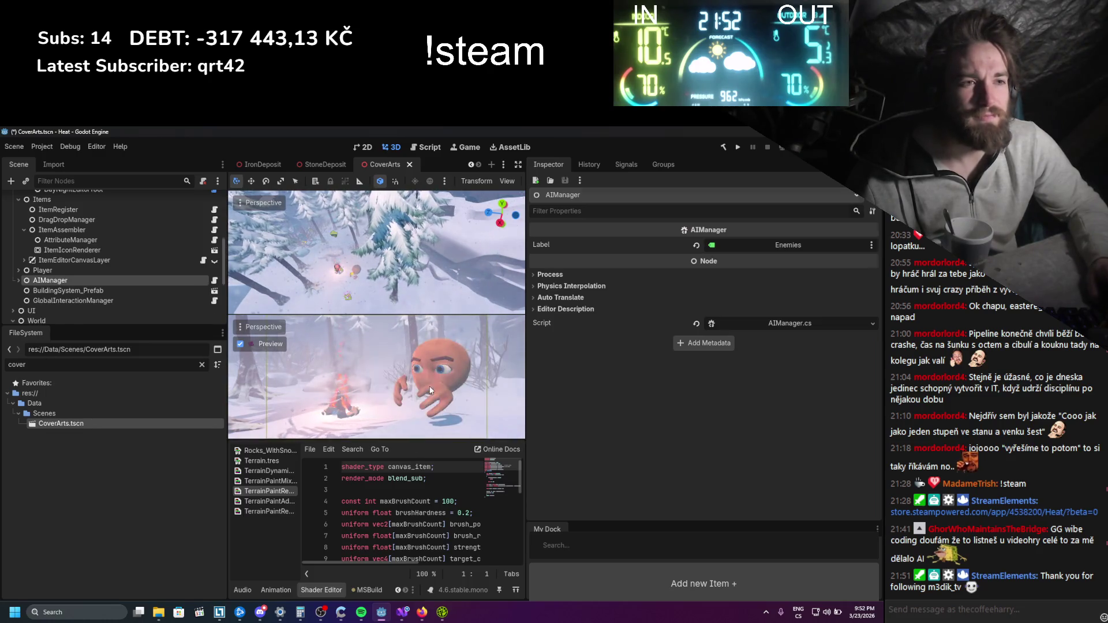
key(ctrl+s)
Delete the Items node with its children and save CoverArts
scroll(150, 275, up, 2)
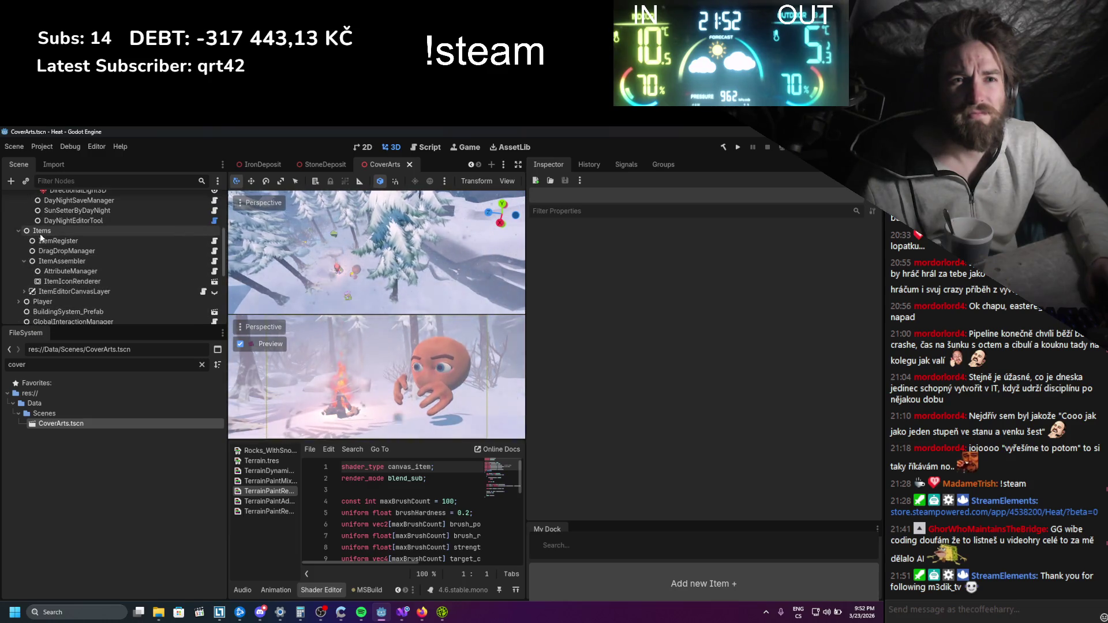
right_click(40, 234)
click(108, 469)
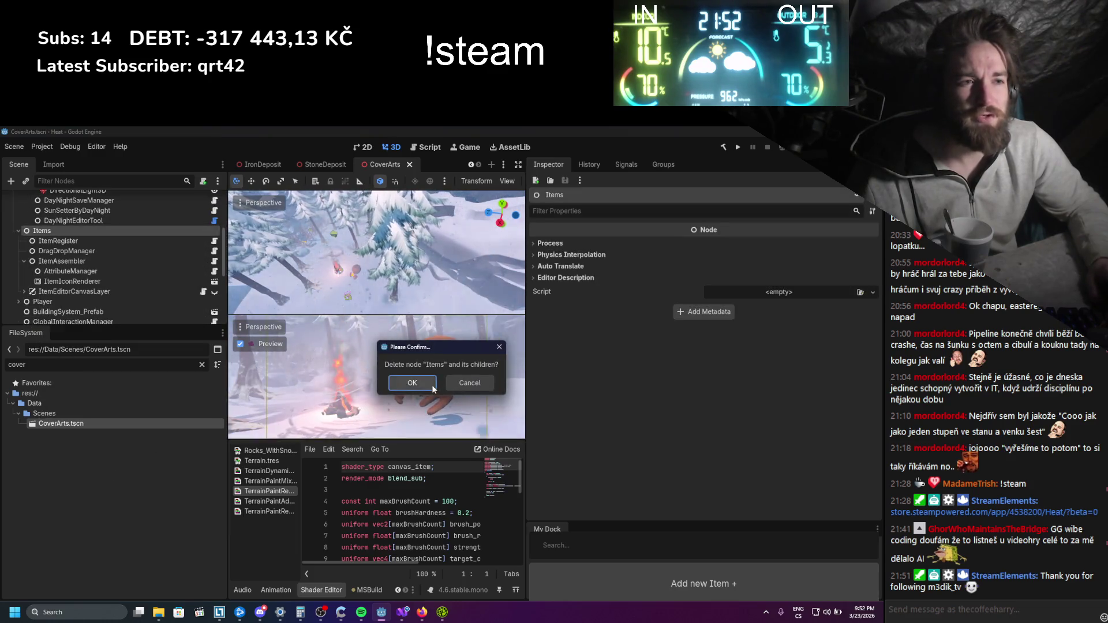
key(Return)
key(ctrl+s)
Delete BuildingSystem_Prefab and GlobalInteractionManager, save, and close the CoverArts tab
scroll(82, 252, up, 1)
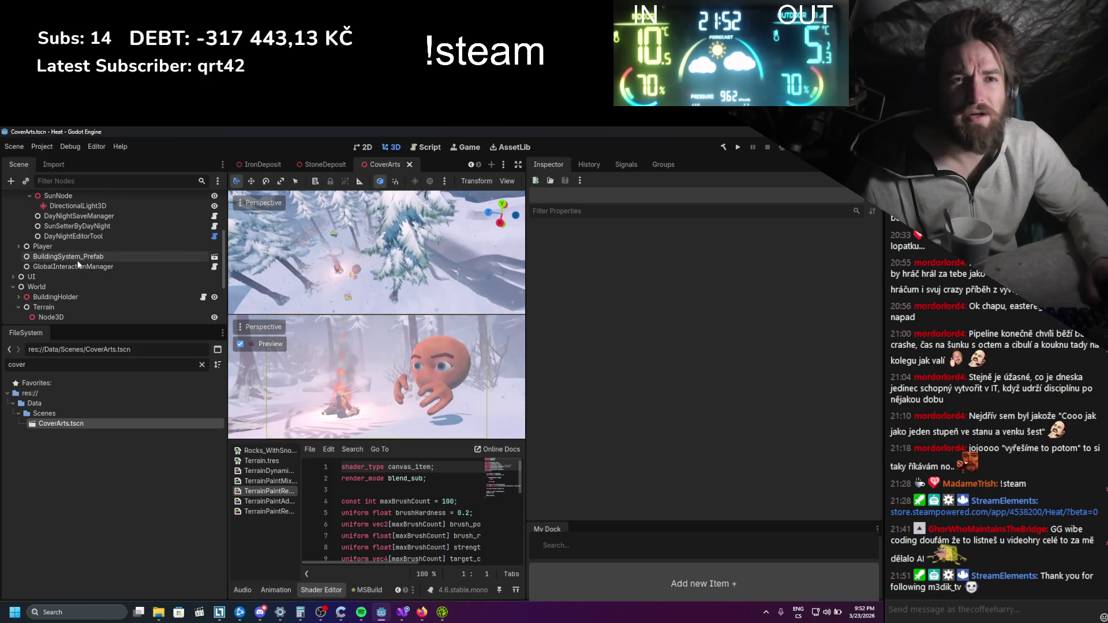
right_click(78, 259)
click(116, 523)
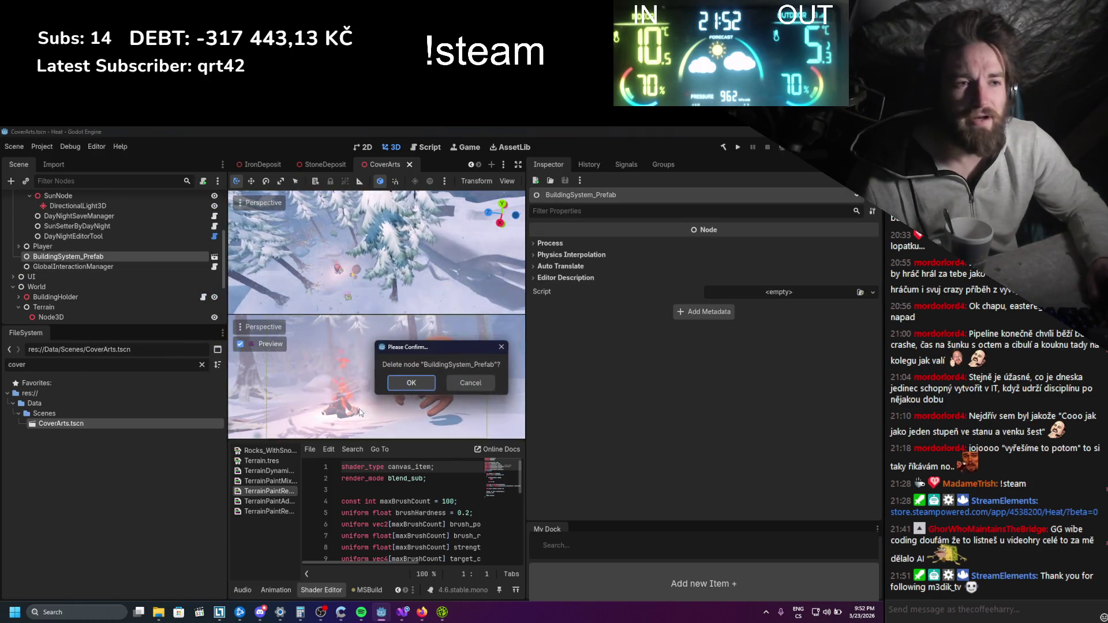
key(Return)
click(47, 257)
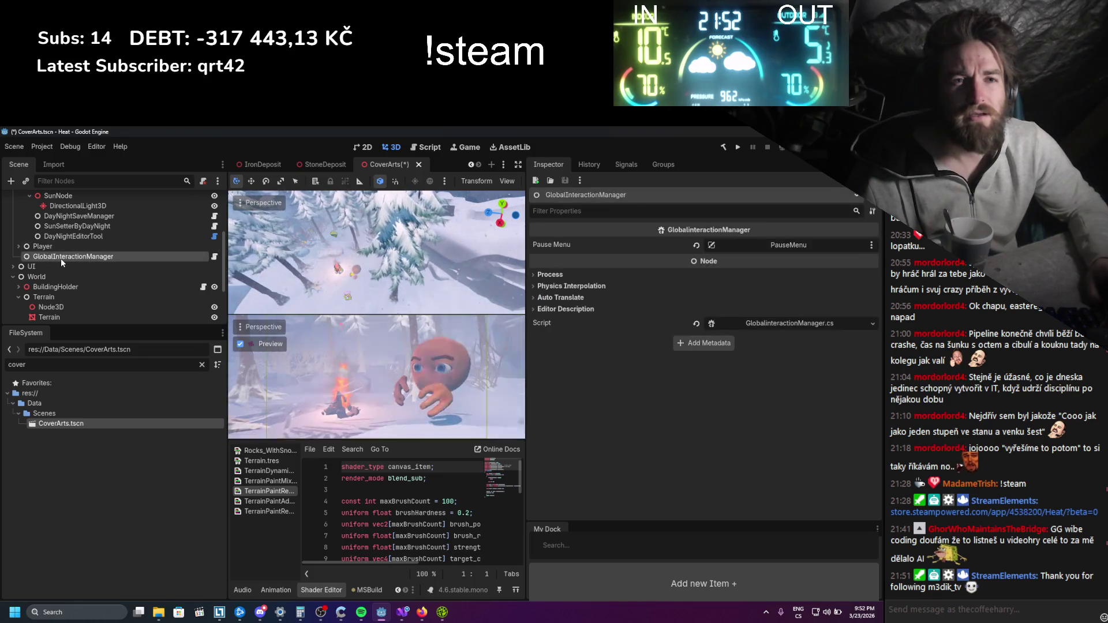
right_click(61, 259)
click(144, 525)
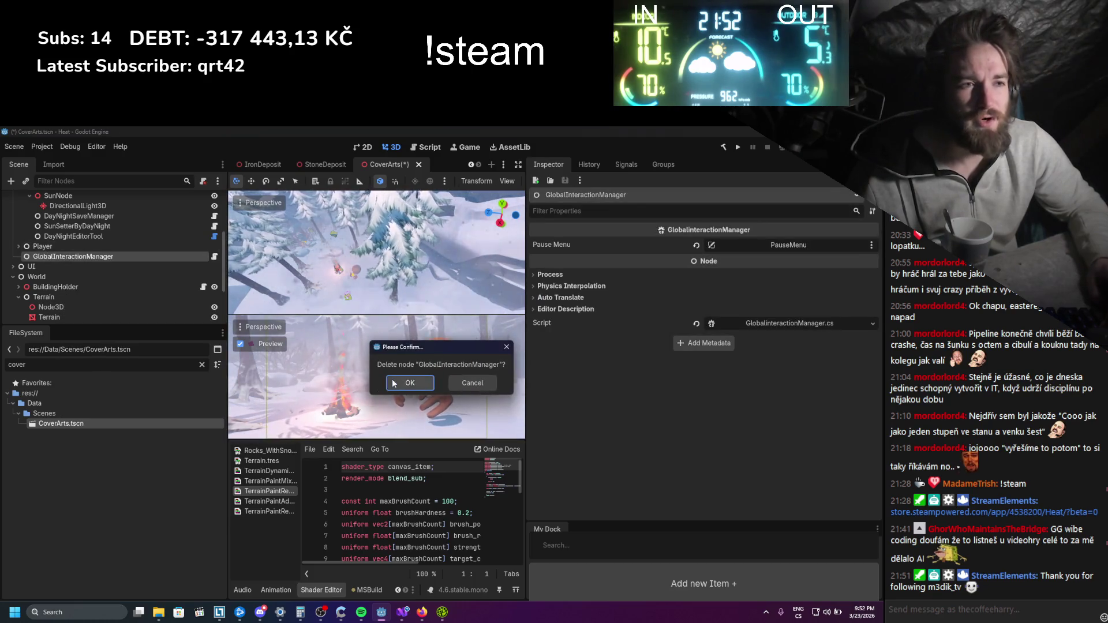
key(Return)
key(ctrl+s)
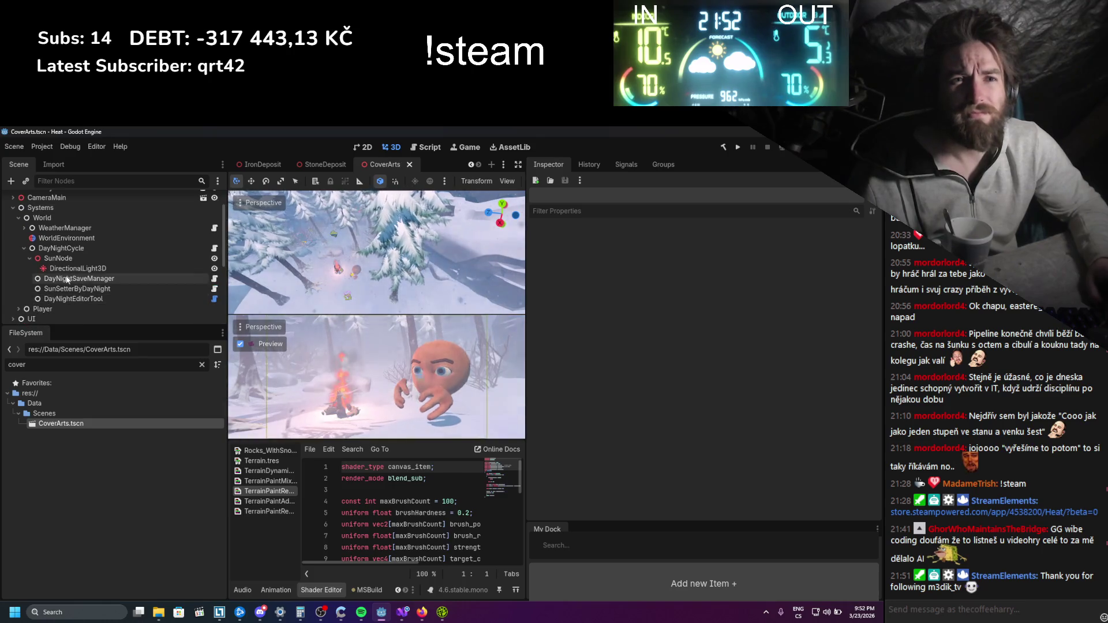
scroll(24, 248, up, 1)
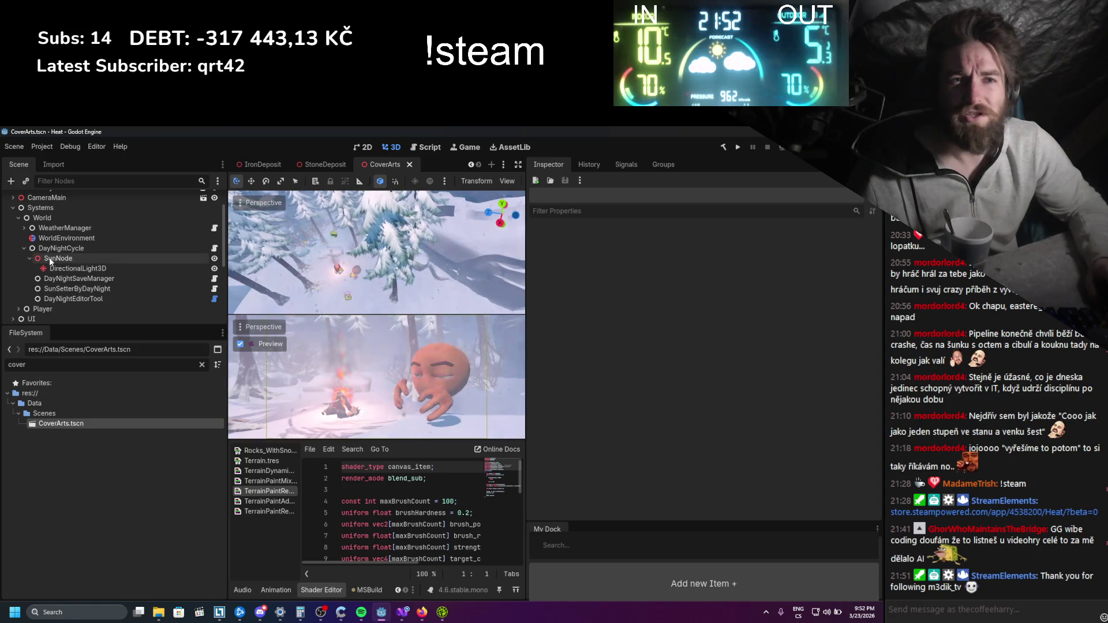
click(409, 165)
scroll(266, 165, up, 3)
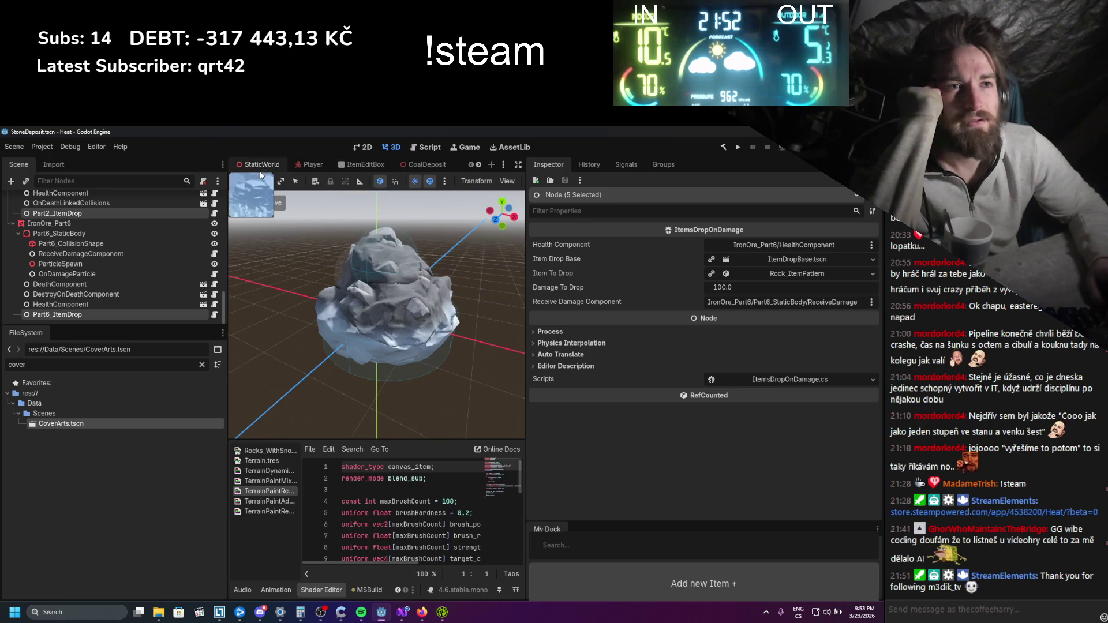
In StaticWorld, clear the filter, delete Height Map_1024x1024.png, and open HeightMap in File Explorer
click(262, 166)
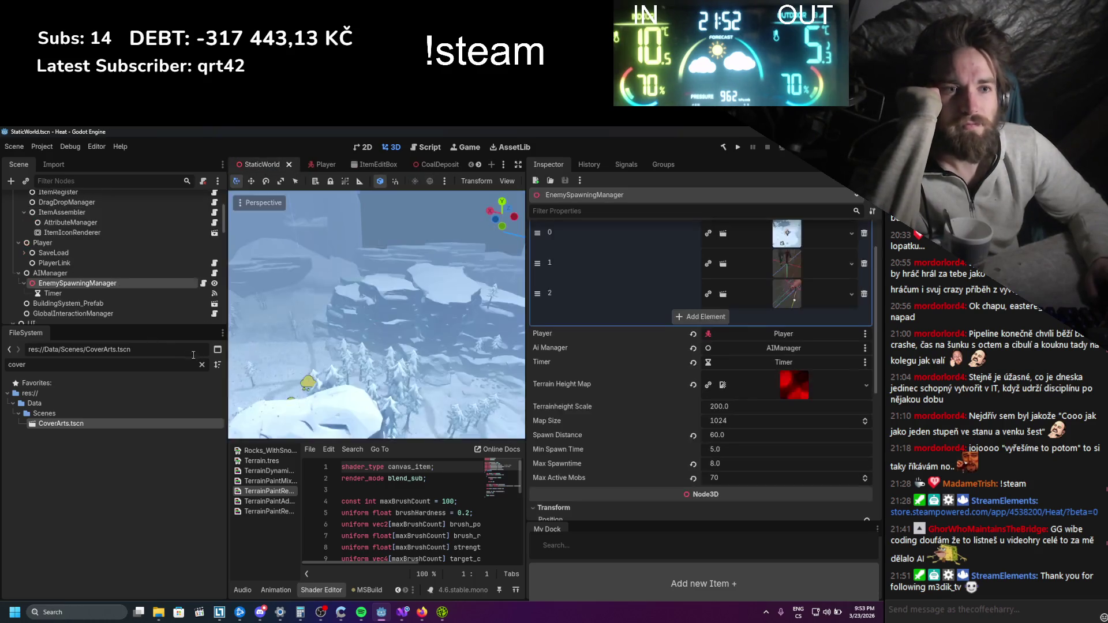
click(201, 364)
scroll(123, 508, down, 5)
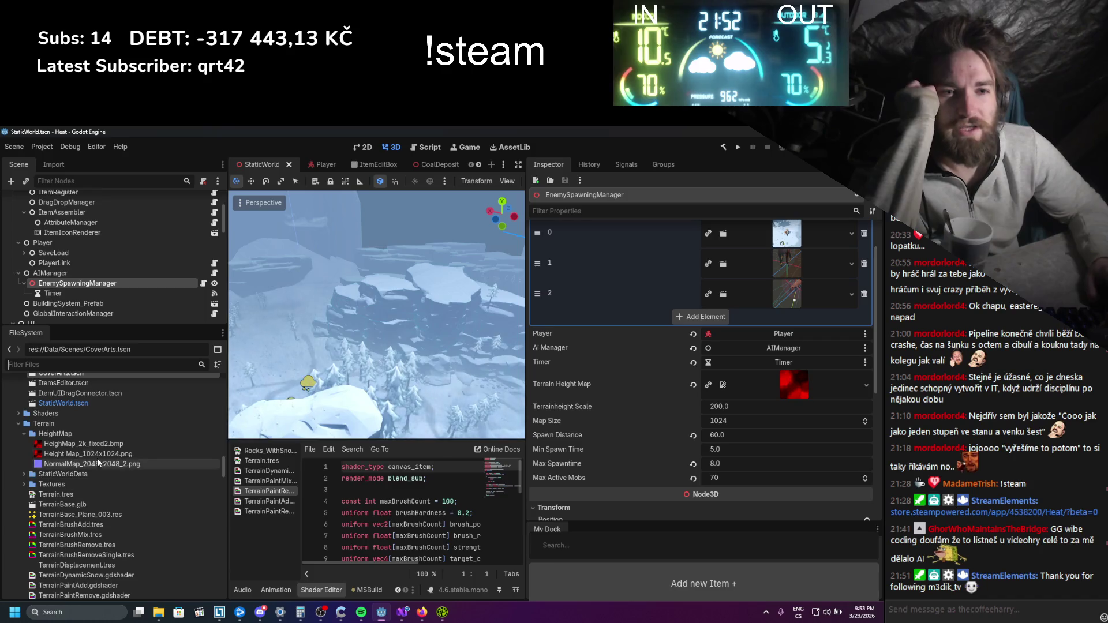
right_click(93, 453)
click(118, 530)
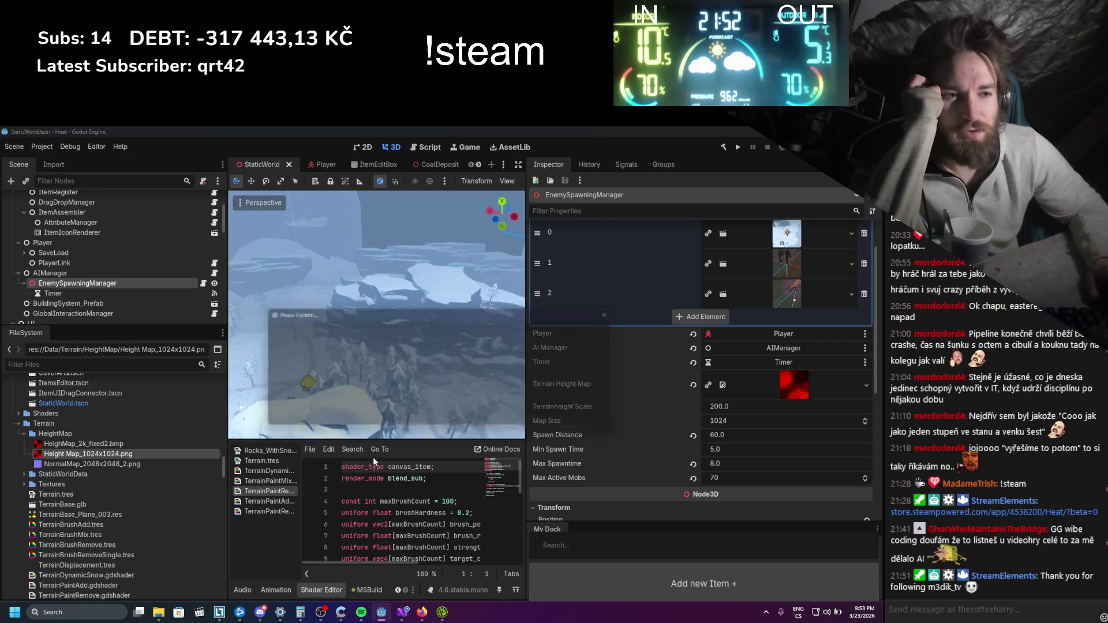
click(506, 420)
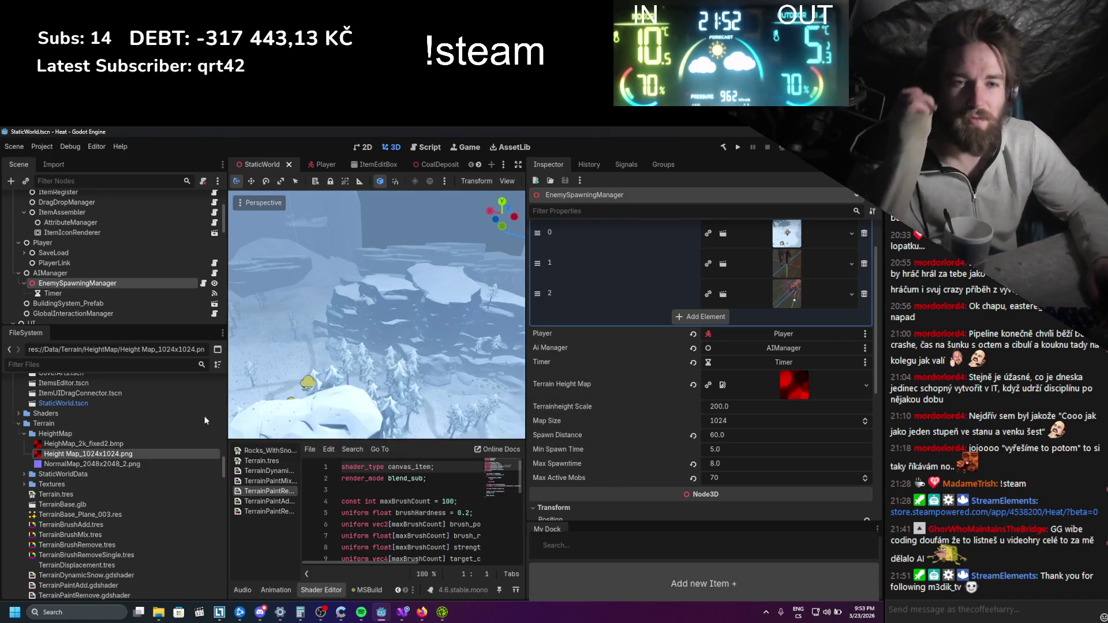
right_click(53, 437)
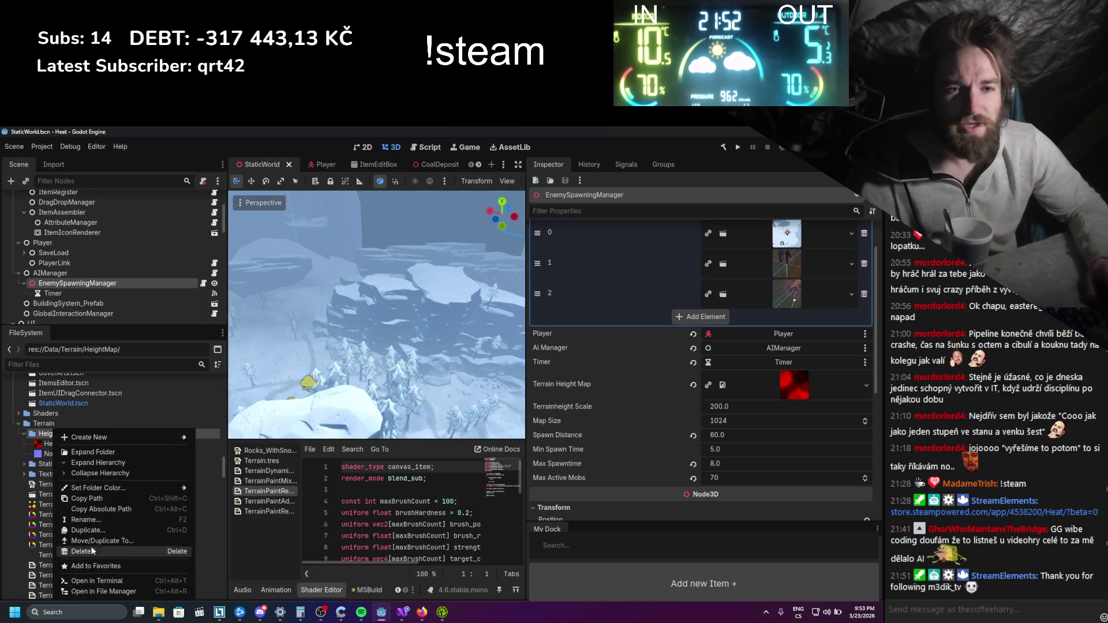
click(96, 593)
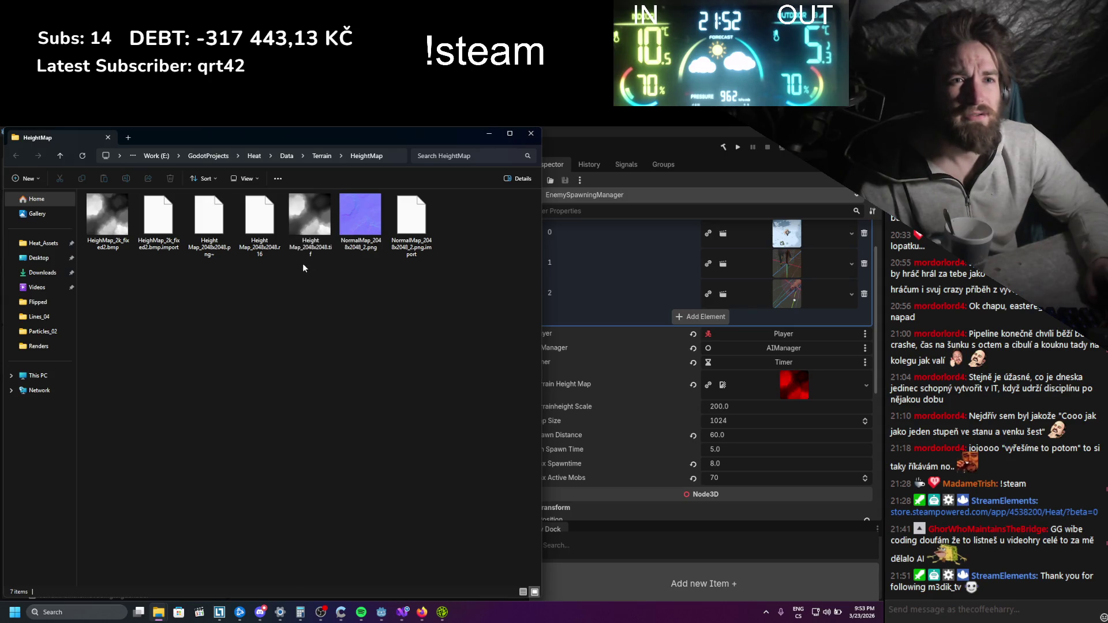
Show the HeightMap folder in Details view with a wider Name column to inspect files
click(361, 227)
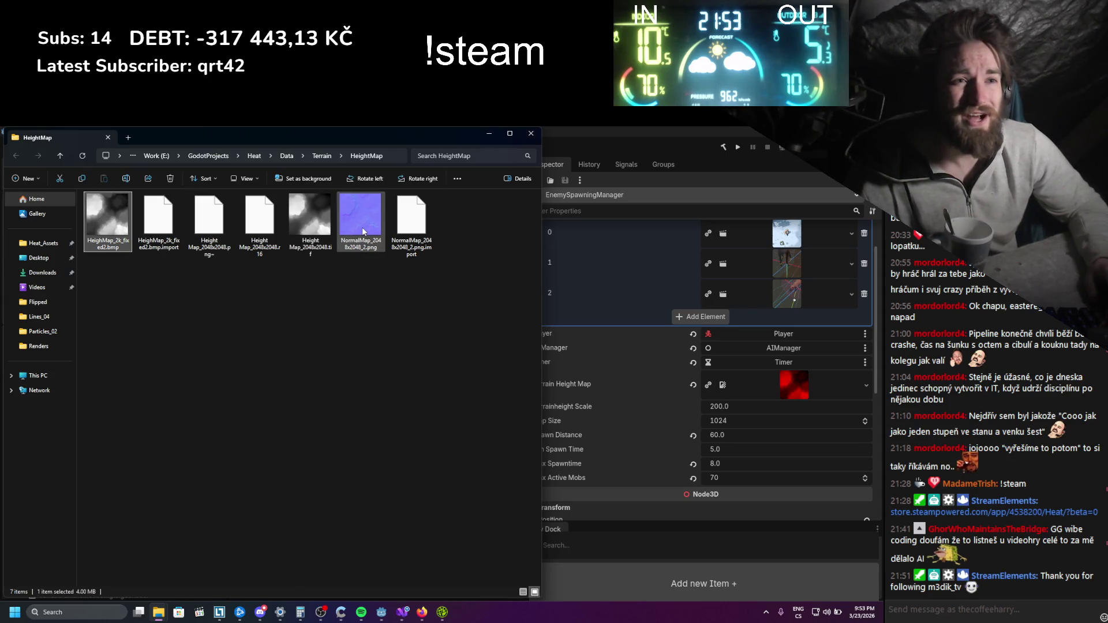
click(315, 226)
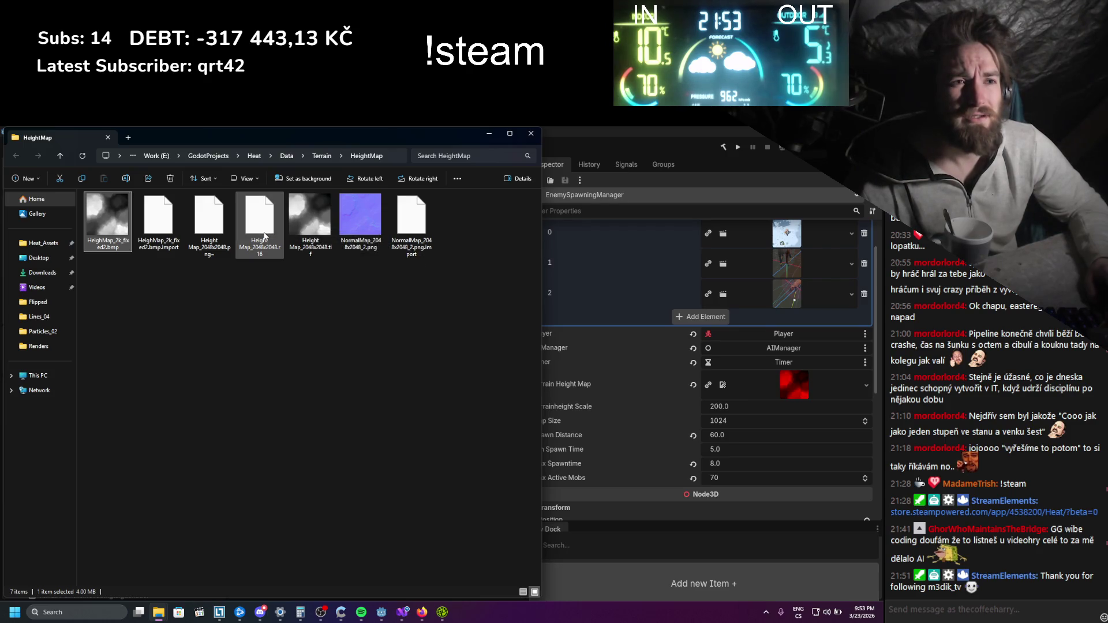
click(523, 592)
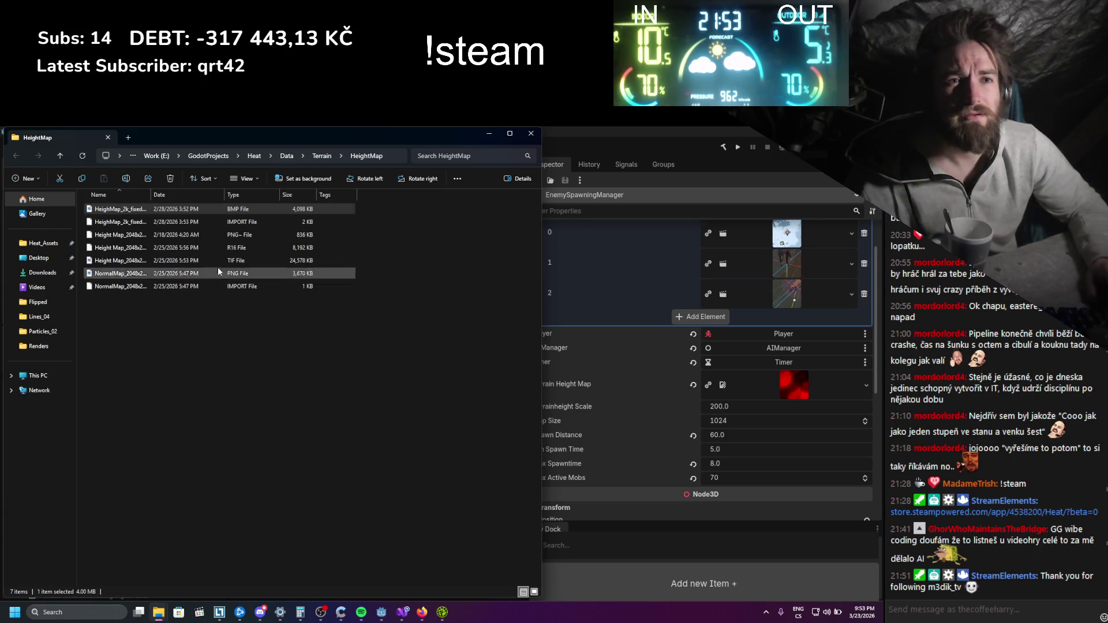
drag(151, 195, 286, 195)
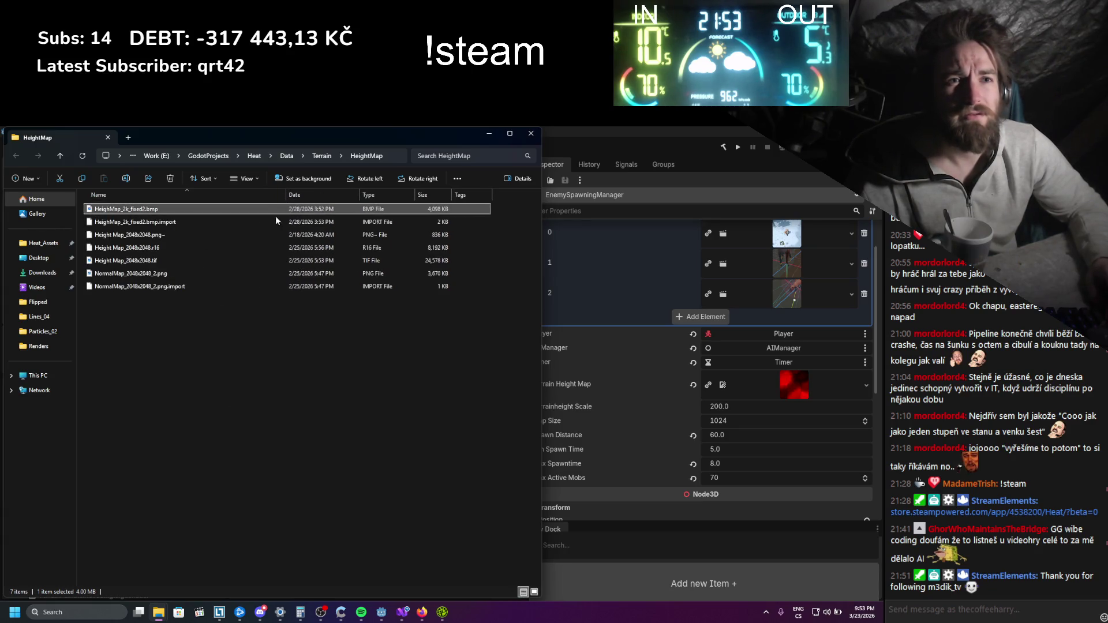
ctrl+click(173, 221)
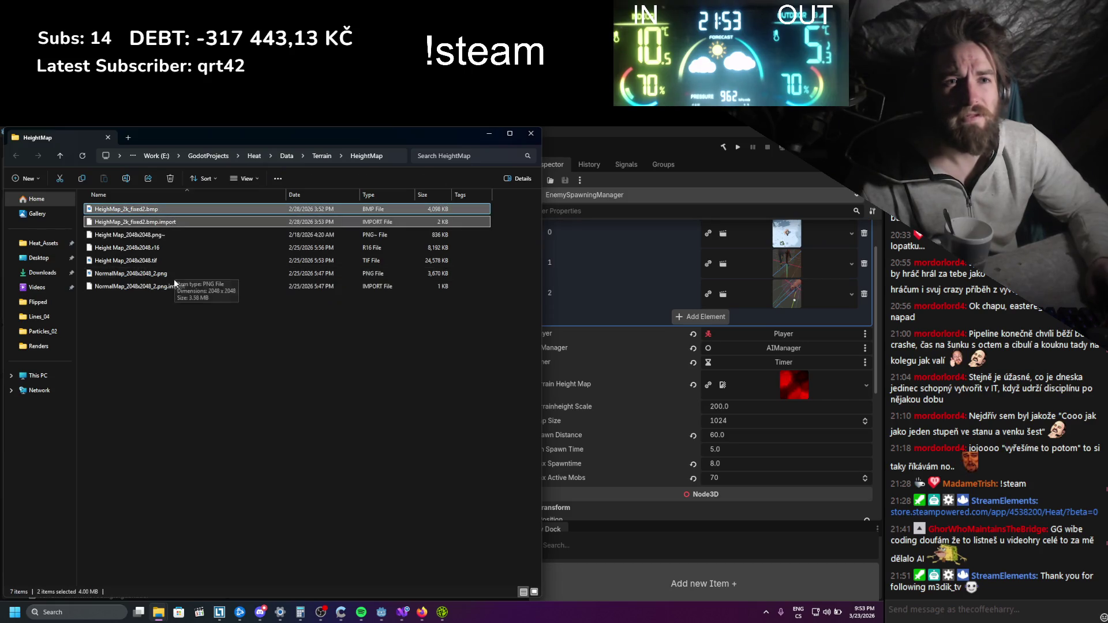
click(153, 261)
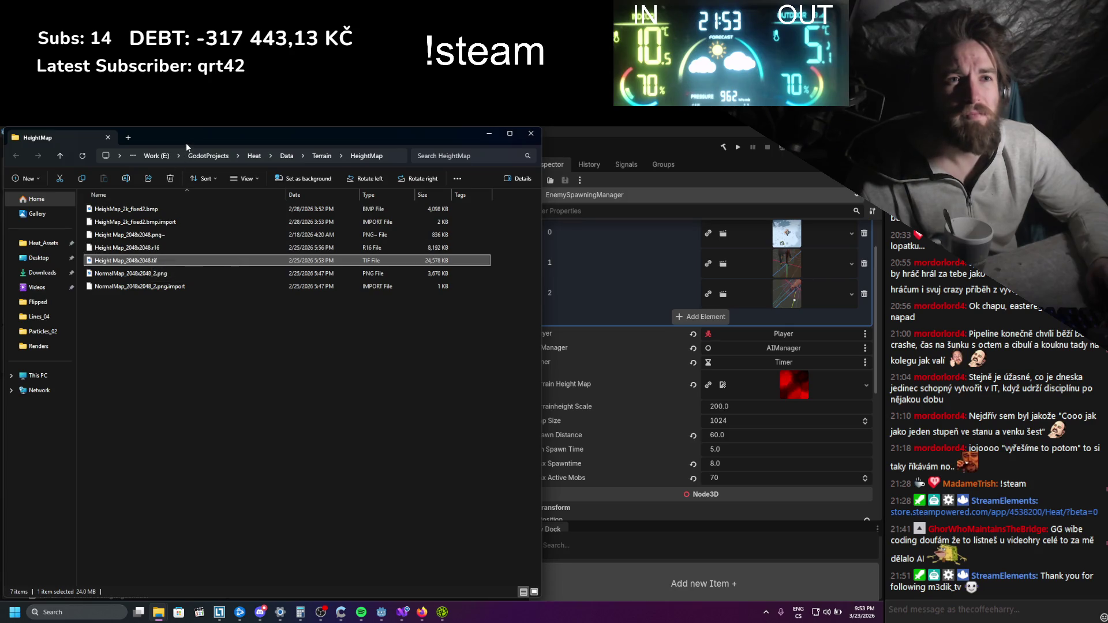
mouse_move(302, 135)
mouse_down()
mouse_move(602, 153)
mouse_move(468, 150)
mouse_up()
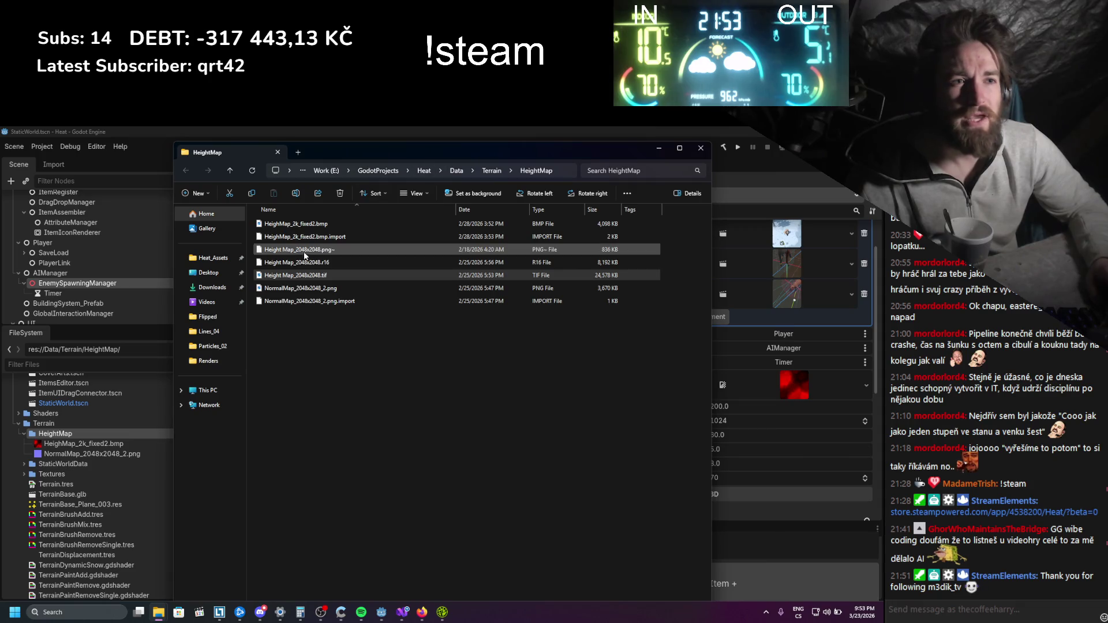
Delete Height Map_2048x2048.tif and Height Map_2048x2048.png~, then go up to Terrain
click(268, 278)
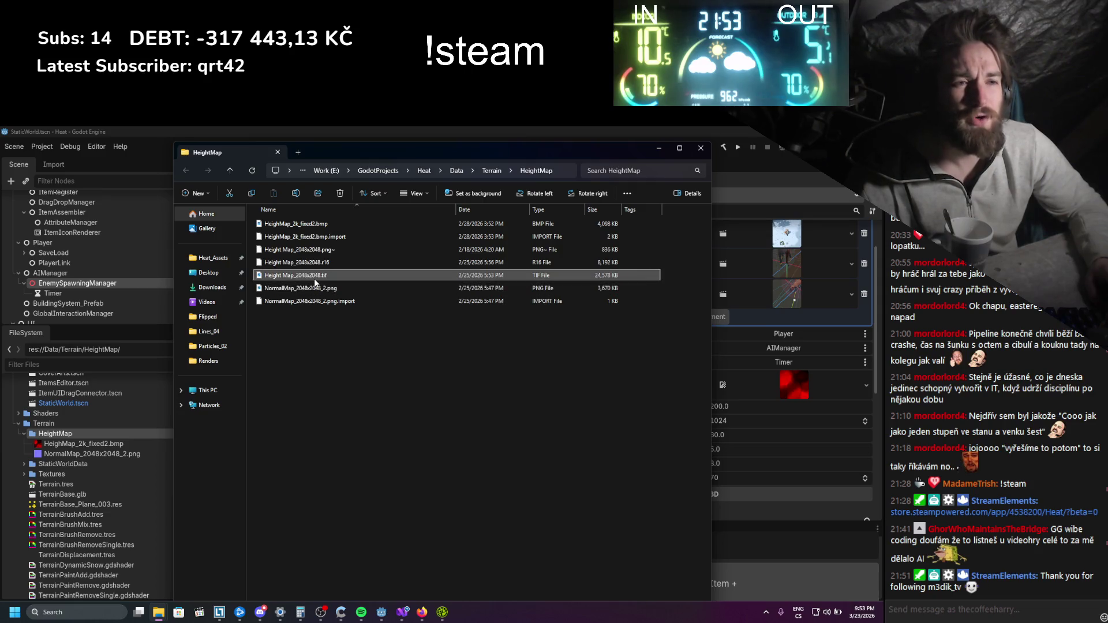
right_click(316, 280)
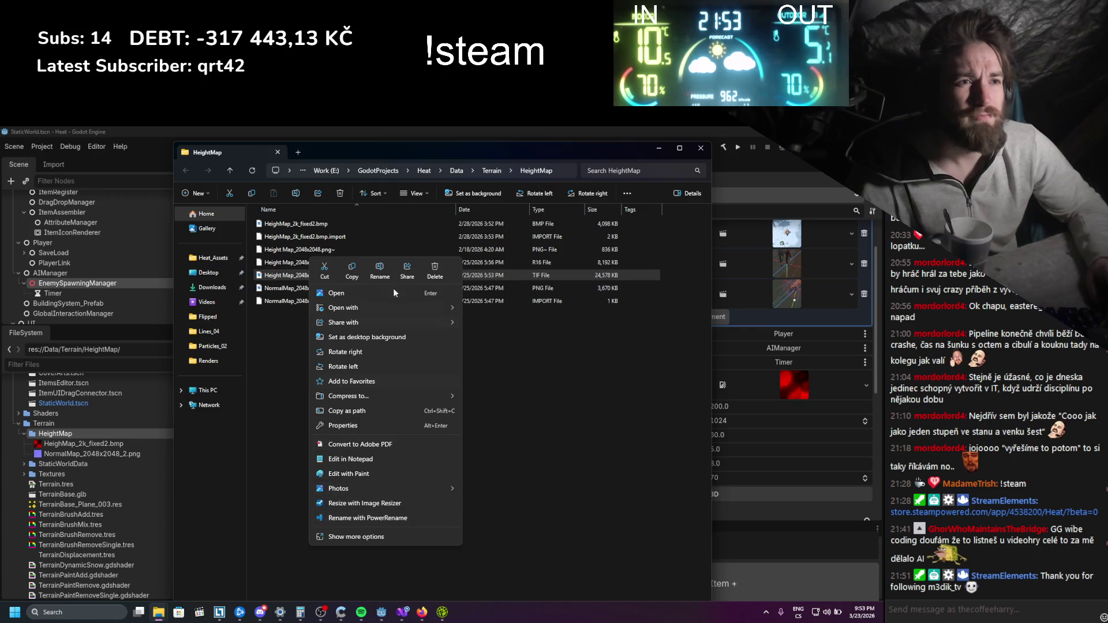
click(437, 275)
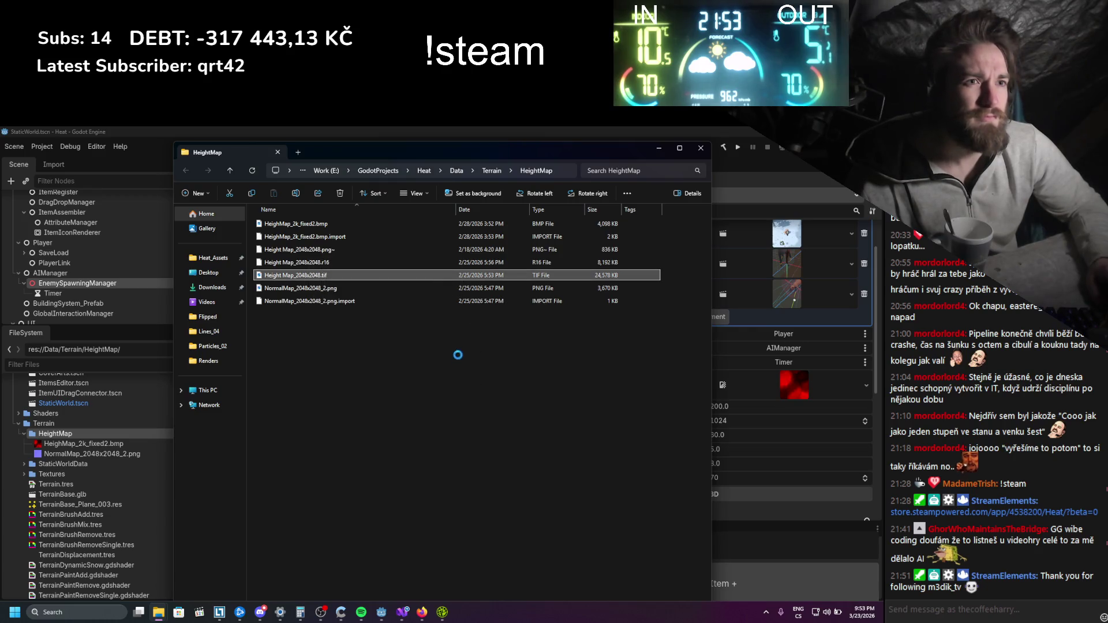
click(304, 251)
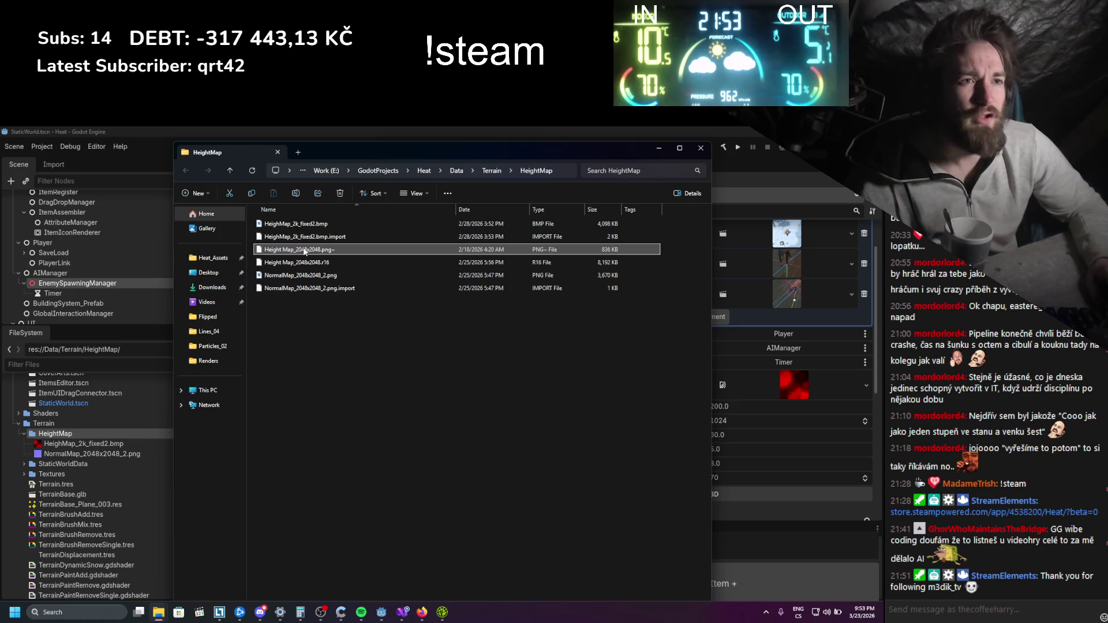
right_click(315, 248)
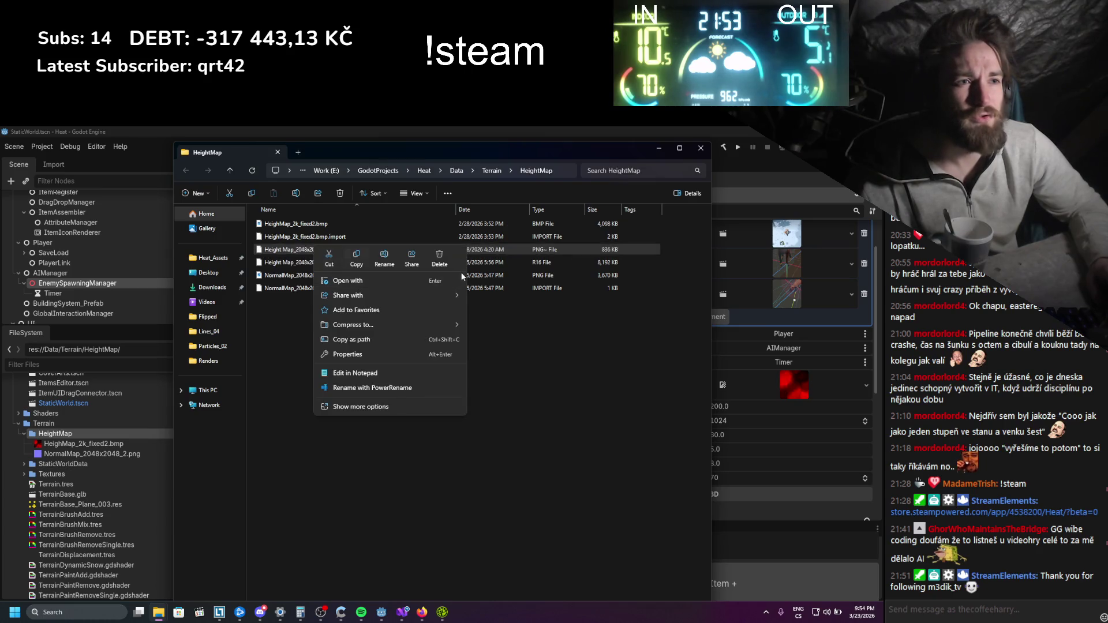
click(435, 266)
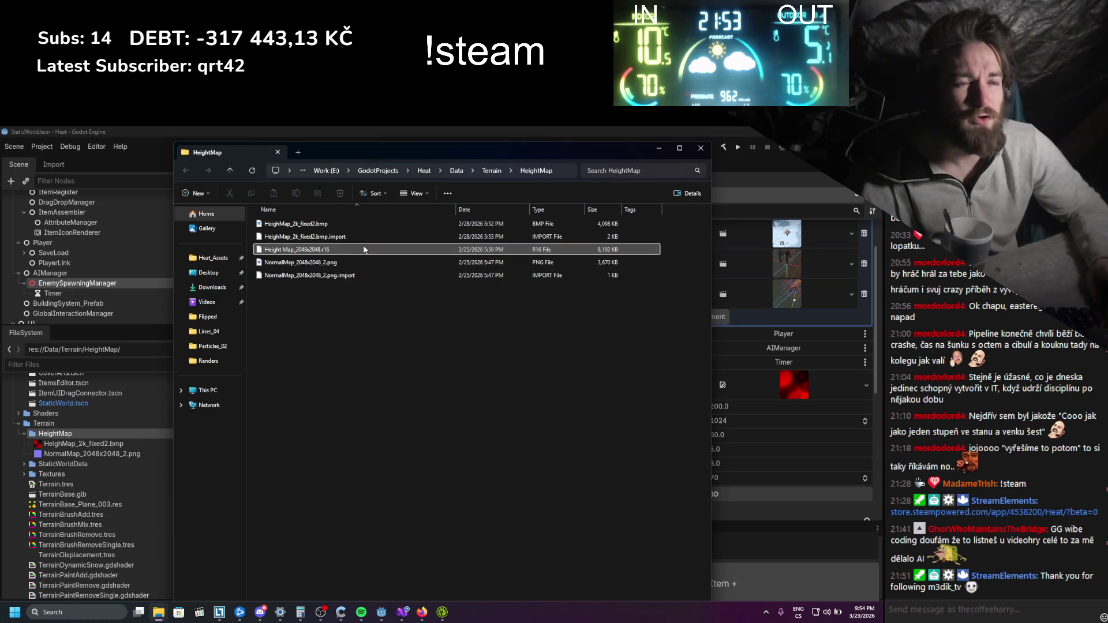
click(331, 250)
mouse_move(332, 250)
mouse_down()
mouse_move(333, 277)
mouse_move(400, 323)
mouse_up()
click(492, 171)
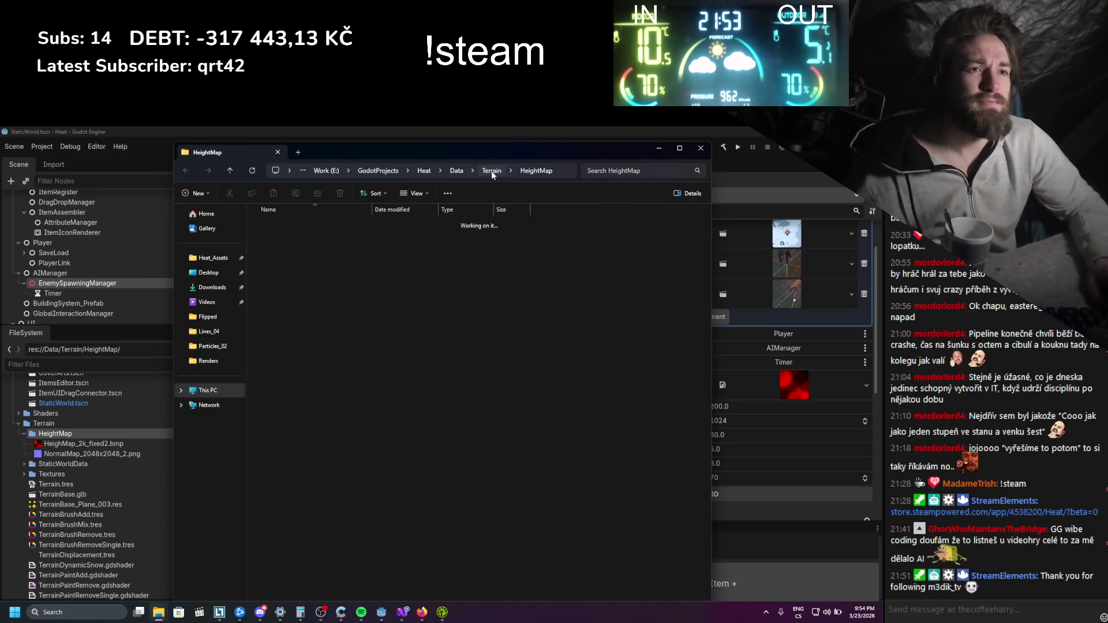
Rescan the Data folder, identify big treemap blocks like Deer_Pose.glb, and highlight GLB files
click(658, 149)
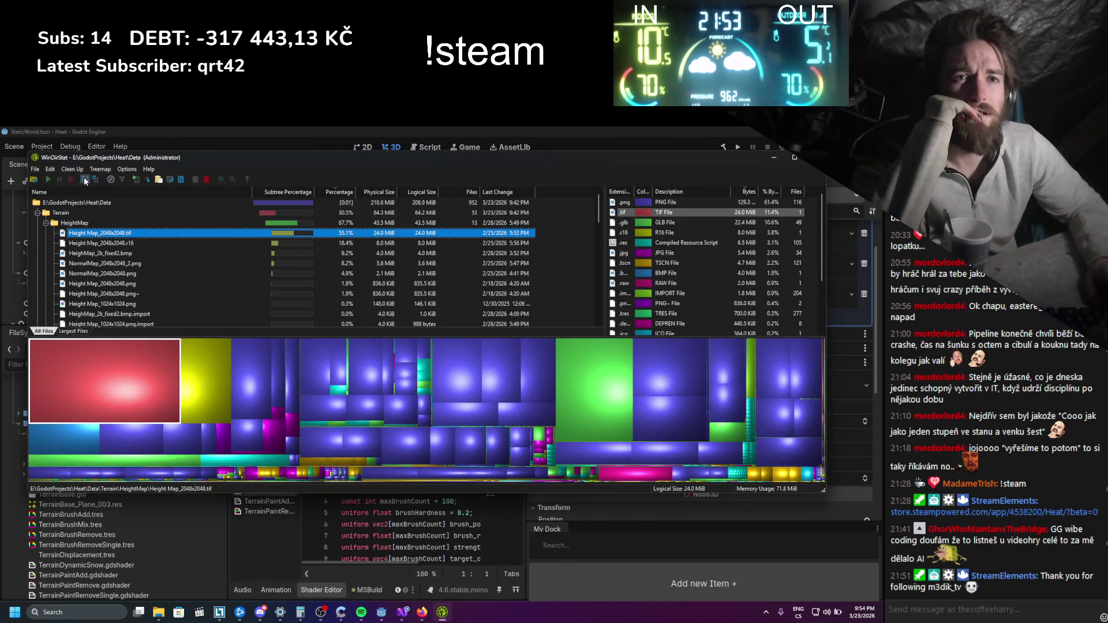
click(85, 178)
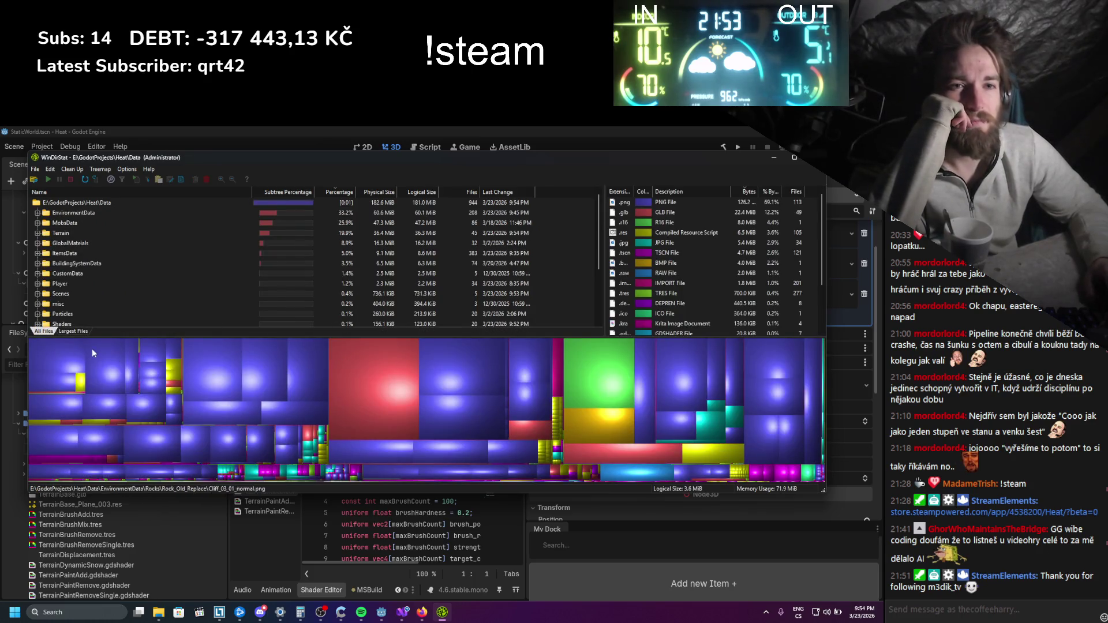
click(56, 350)
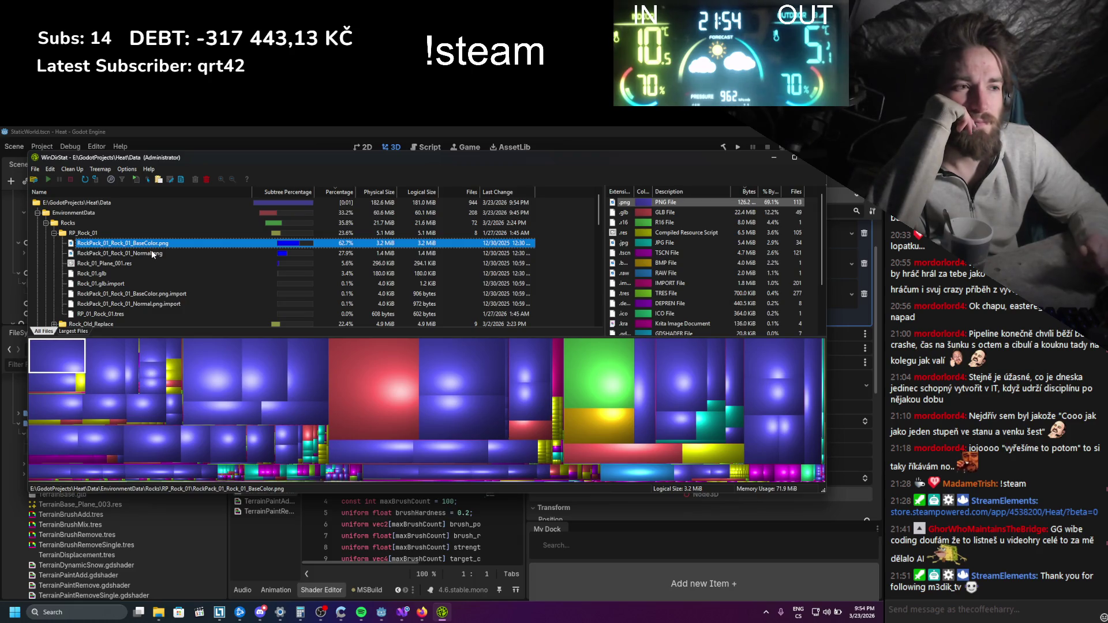
click(344, 372)
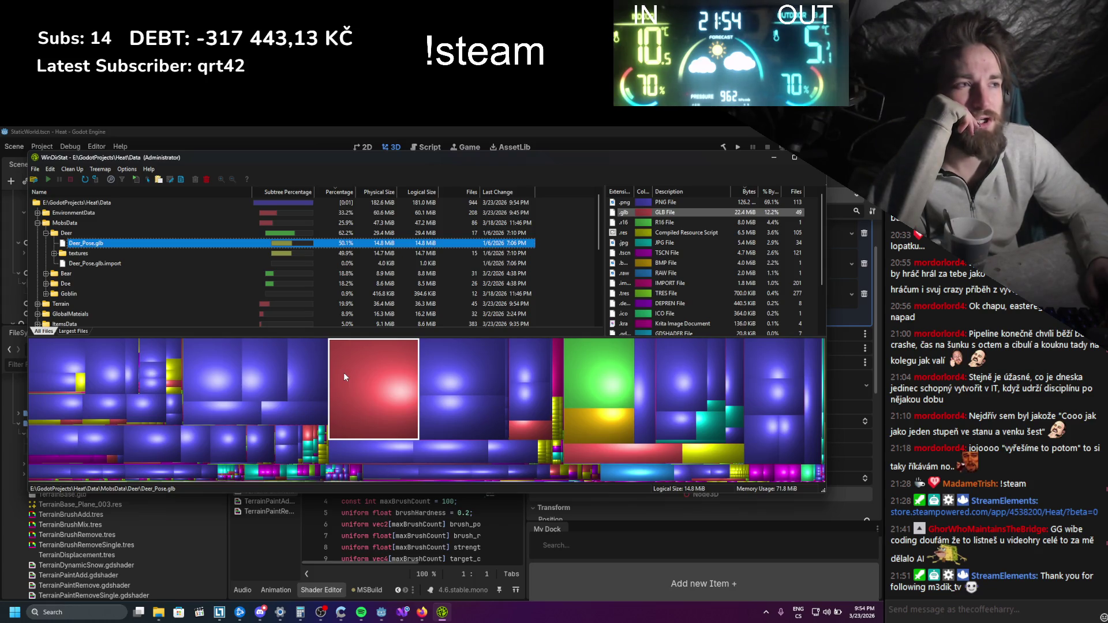
click(663, 217)
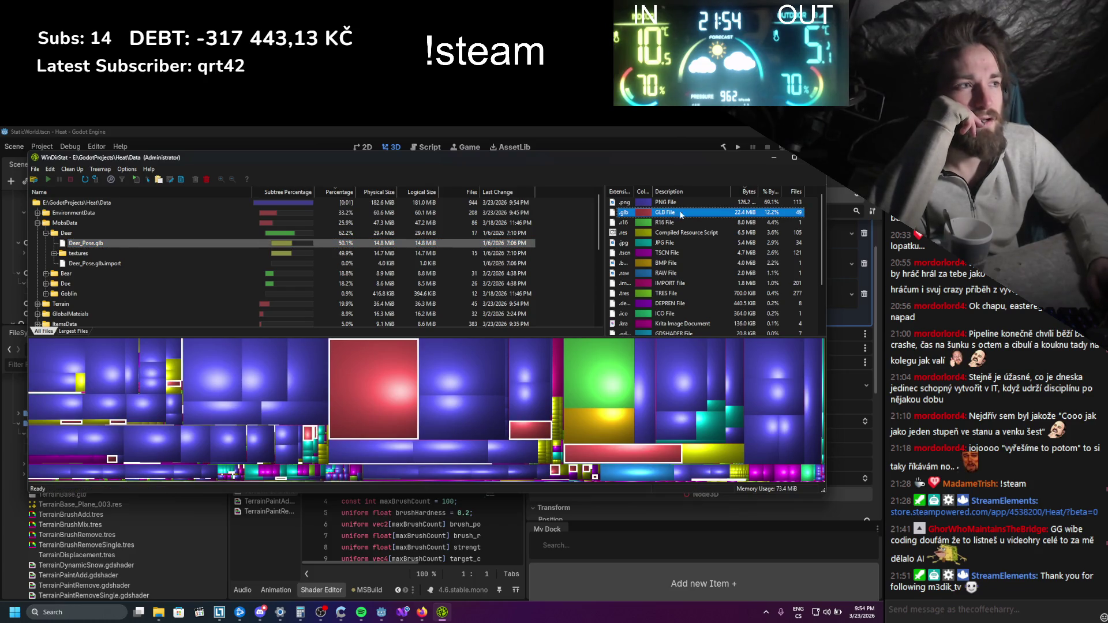
Widen the extension list, compare PNG and GLB usage, spot Branch_01.png, then close WinDirStat
drag(824, 216, 860, 216)
drag(629, 239, 452, 256)
drag(602, 192, 630, 193)
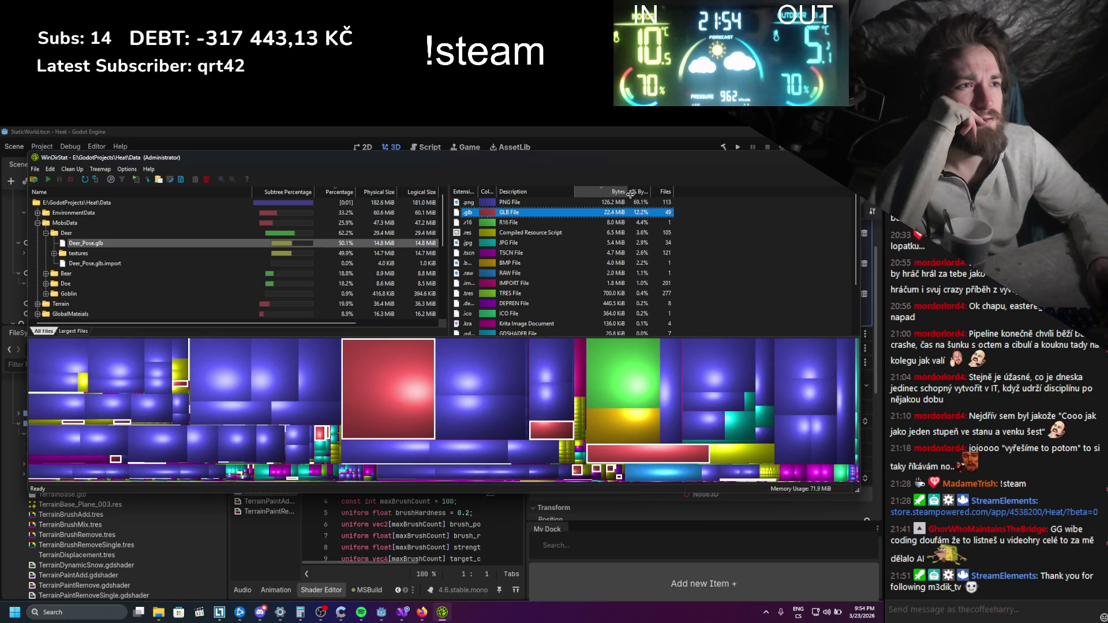
click(546, 204)
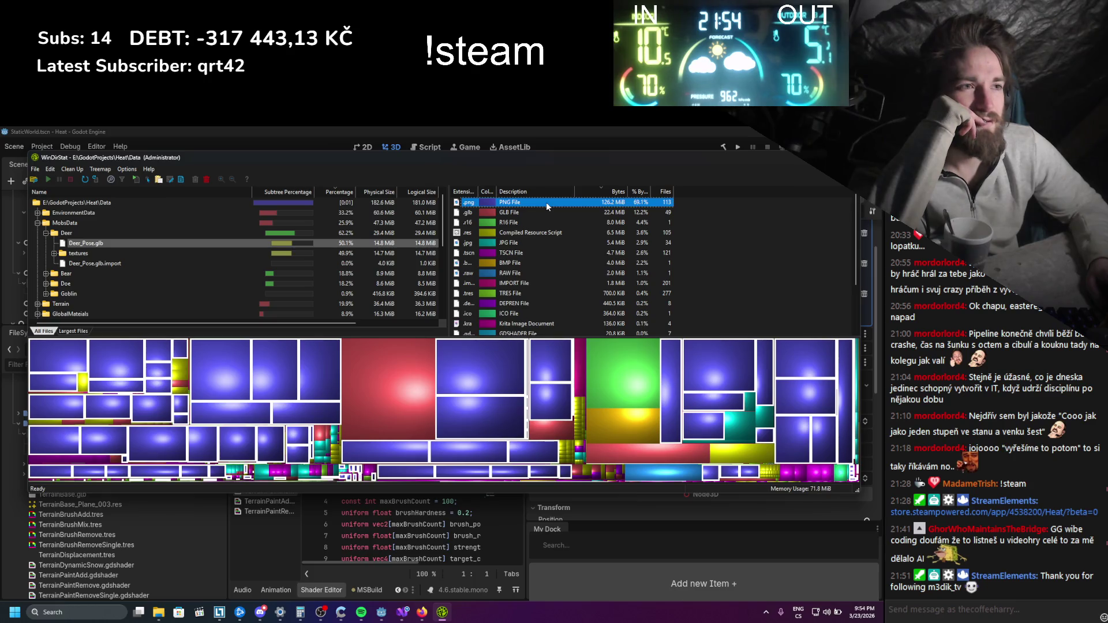
scroll(546, 205, down, 2)
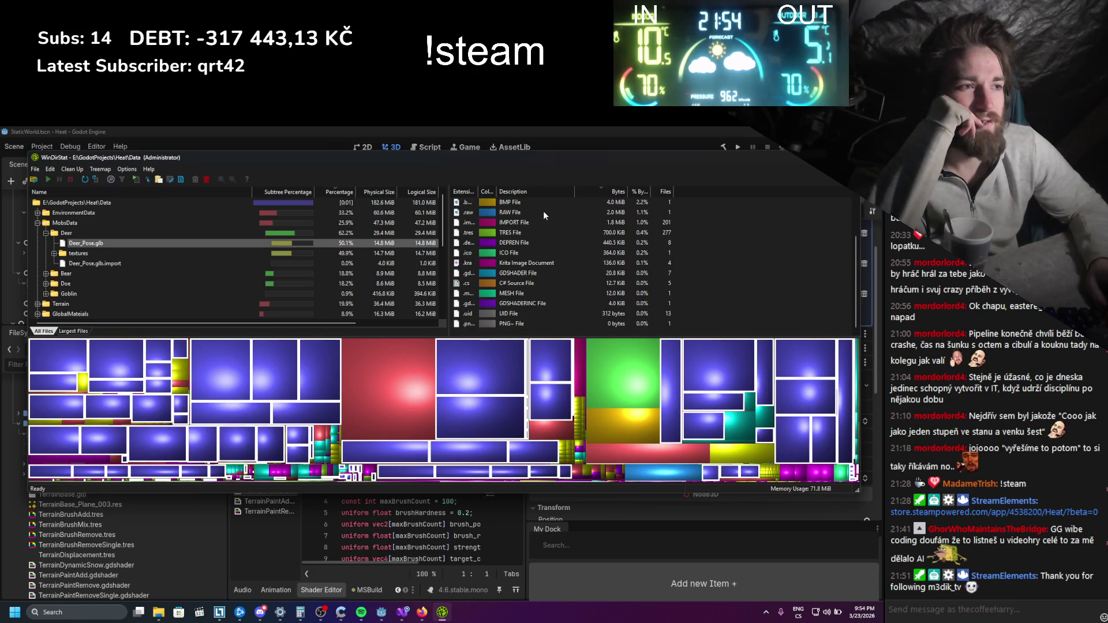
scroll(544, 212, up, 2)
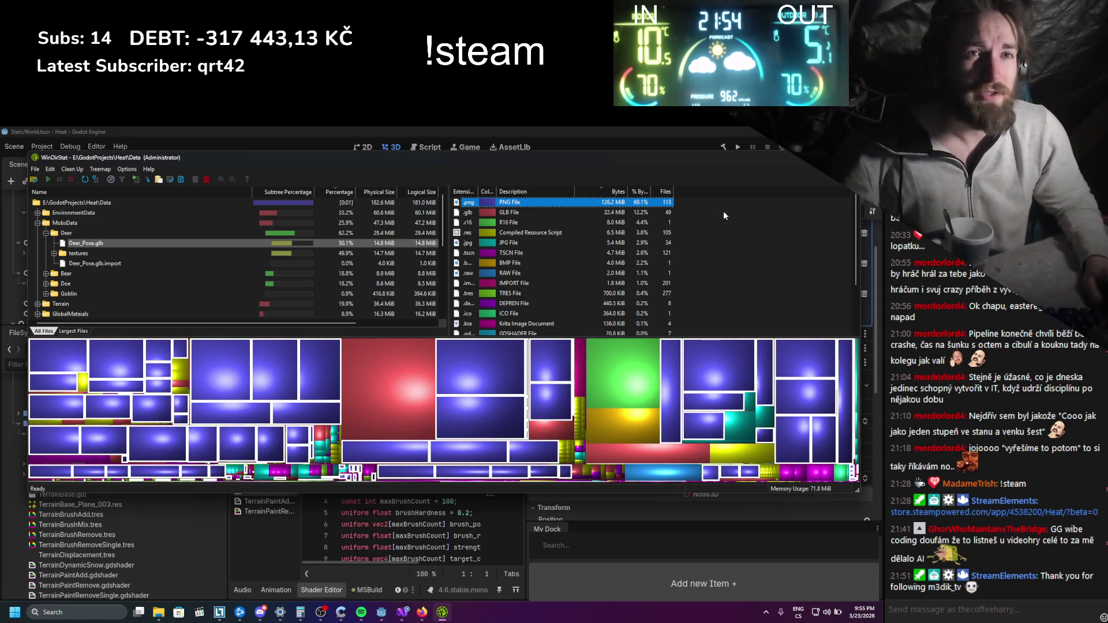
key(Down)
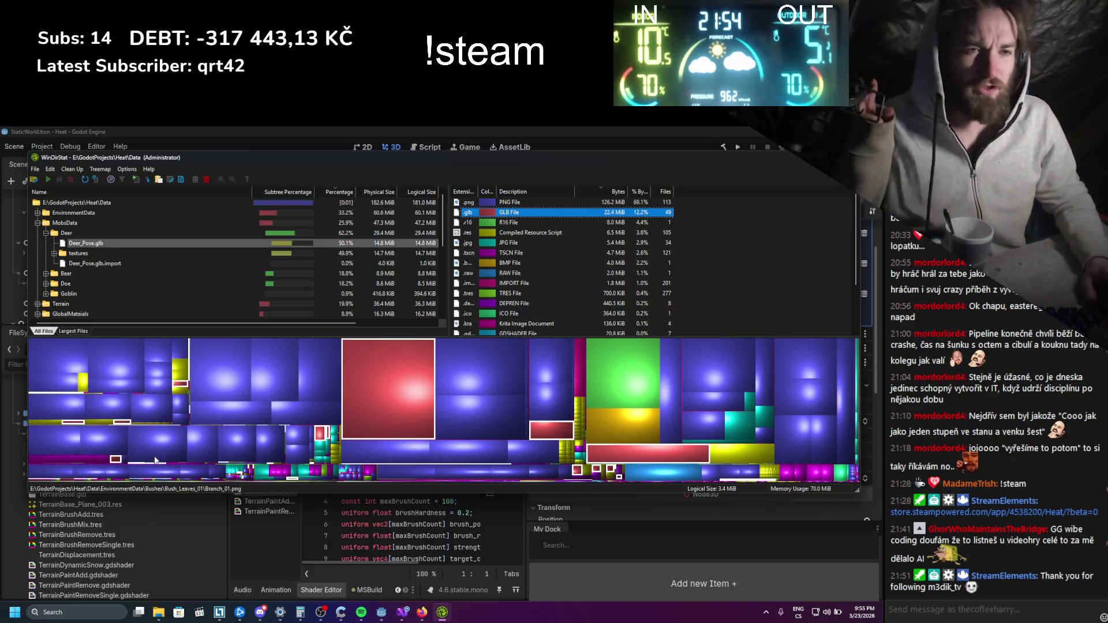
click(148, 440)
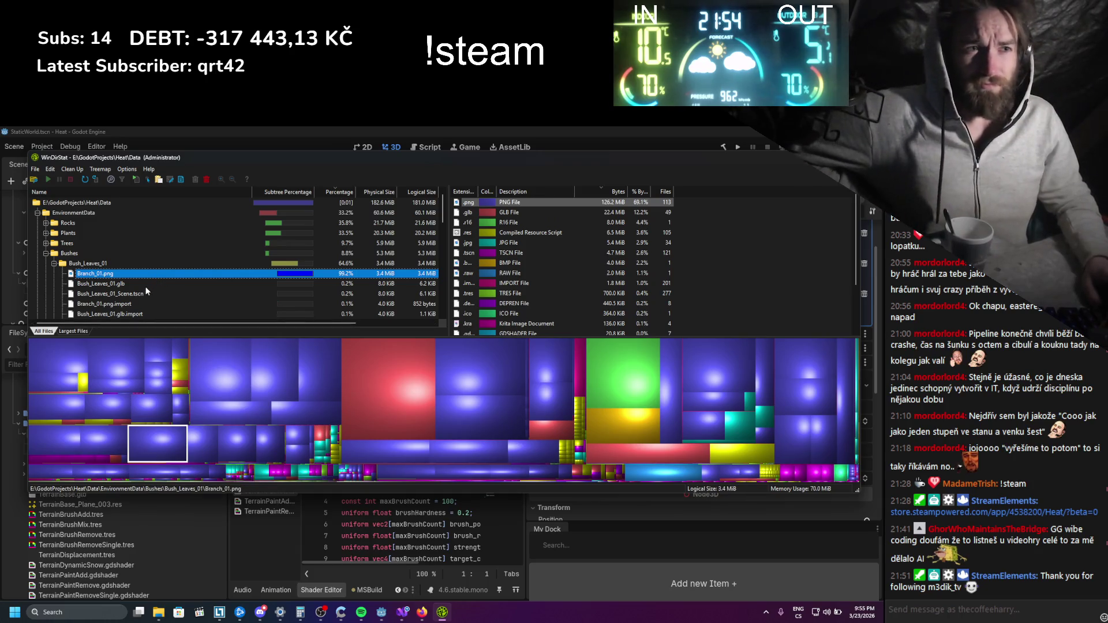
scroll(146, 291, down, 2)
scroll(146, 291, up, 2)
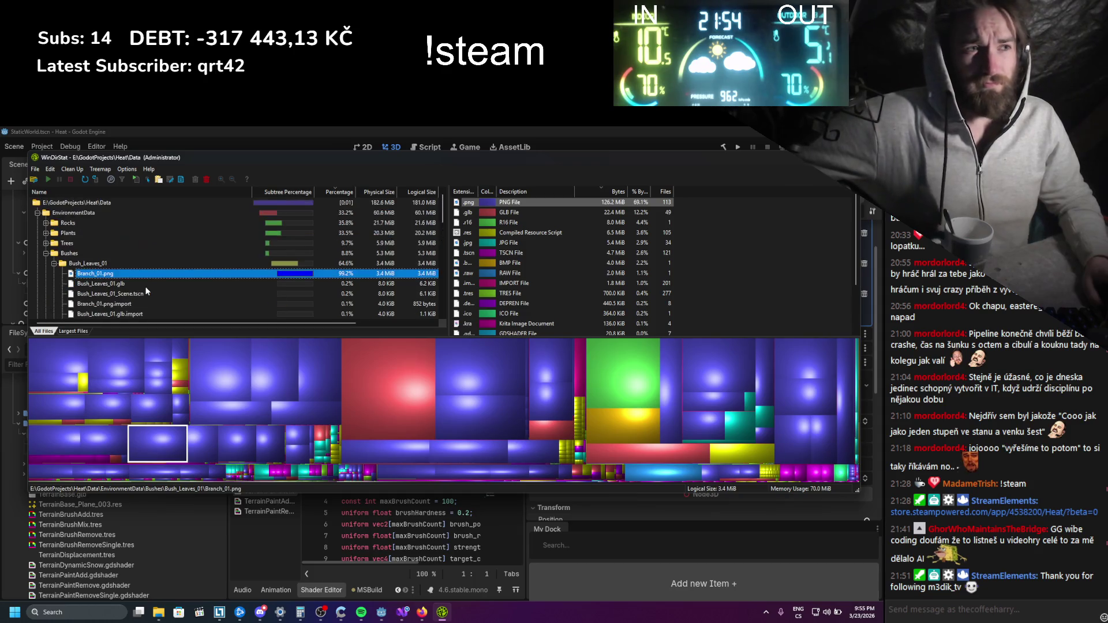
click(546, 204)
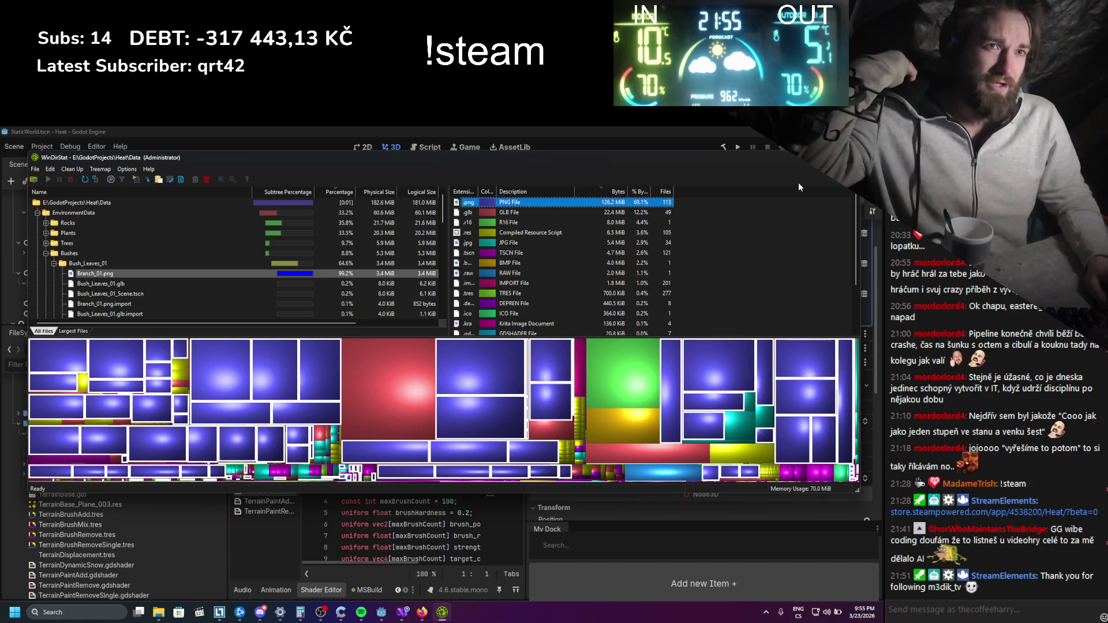
key(alt+F4)
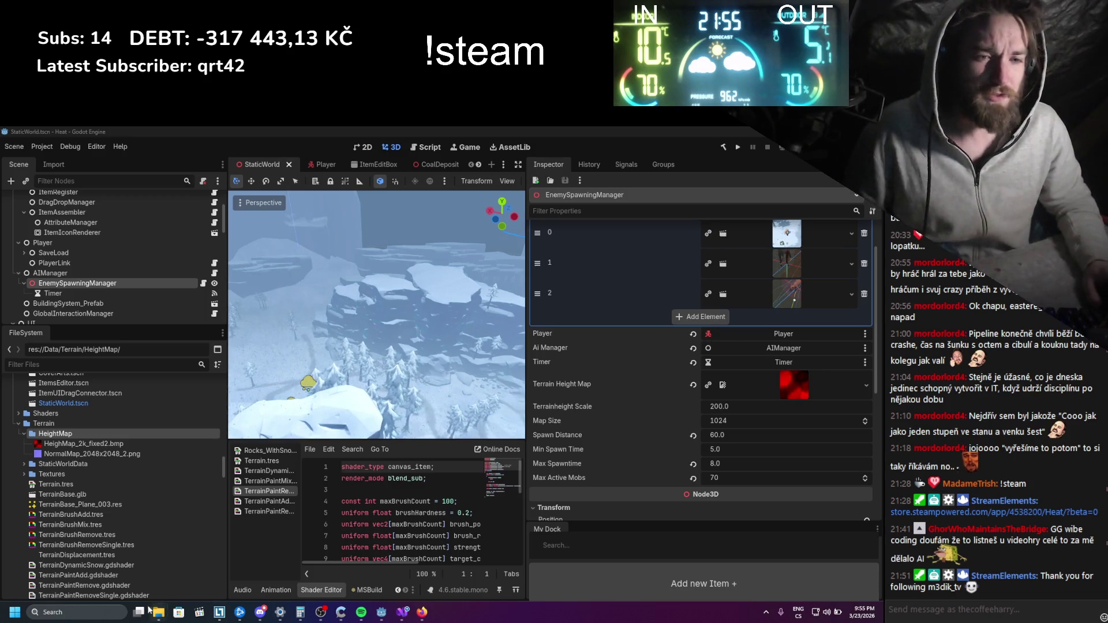
Open Windows search from the taskbar to look for Git Extensions
click(127, 608)
text(exte)
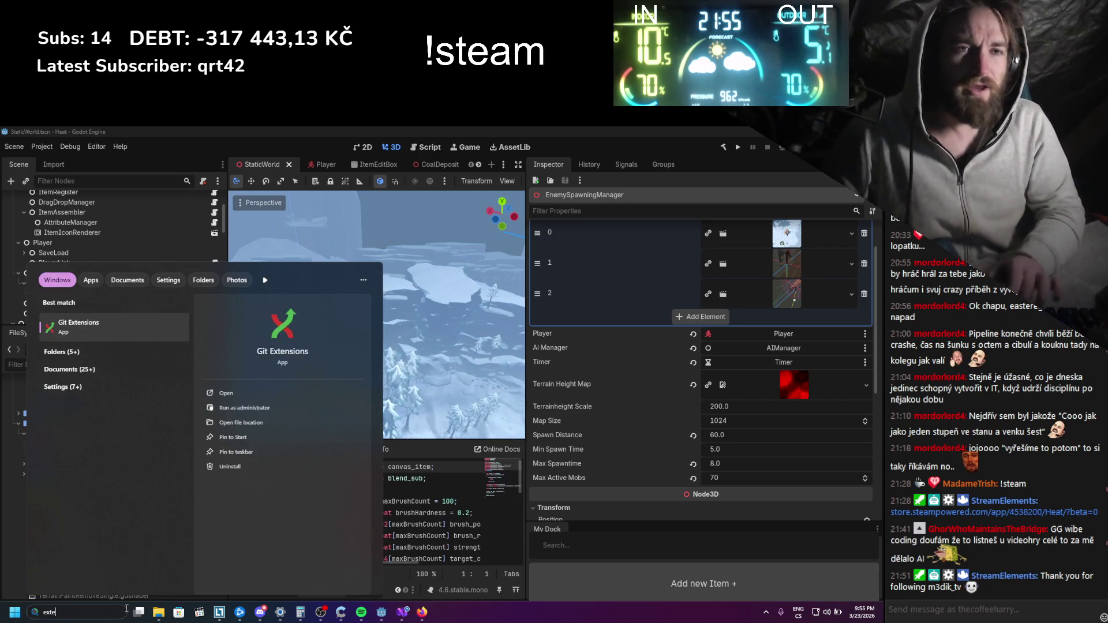
Launch Git Extensions and dismiss the Settings - Checklist to reach the Recent repositories page
key(Escape)
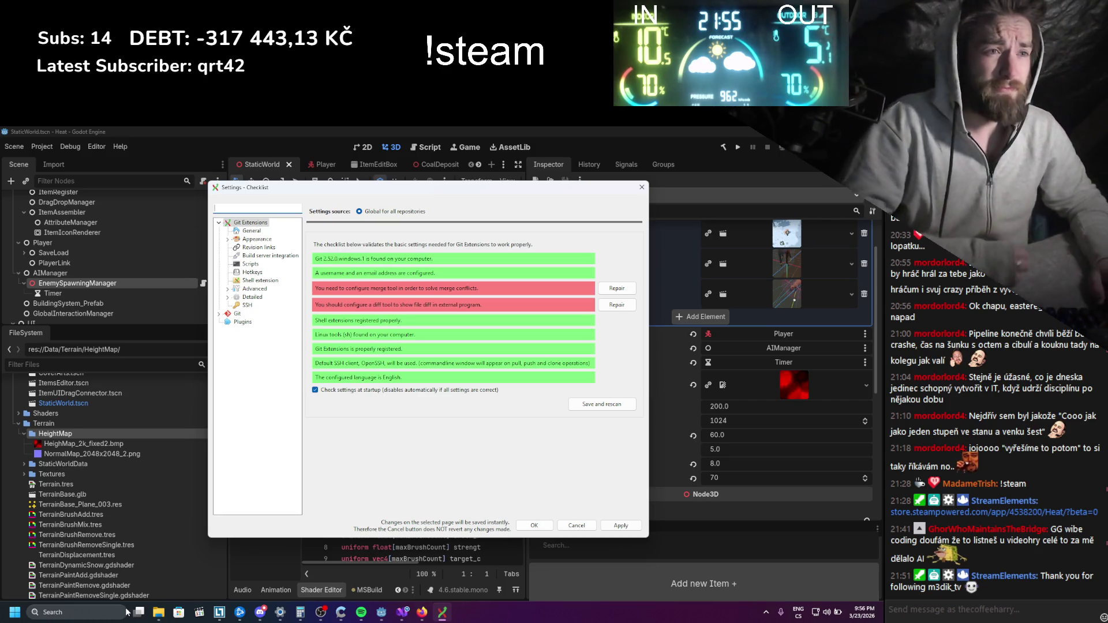
click(525, 524)
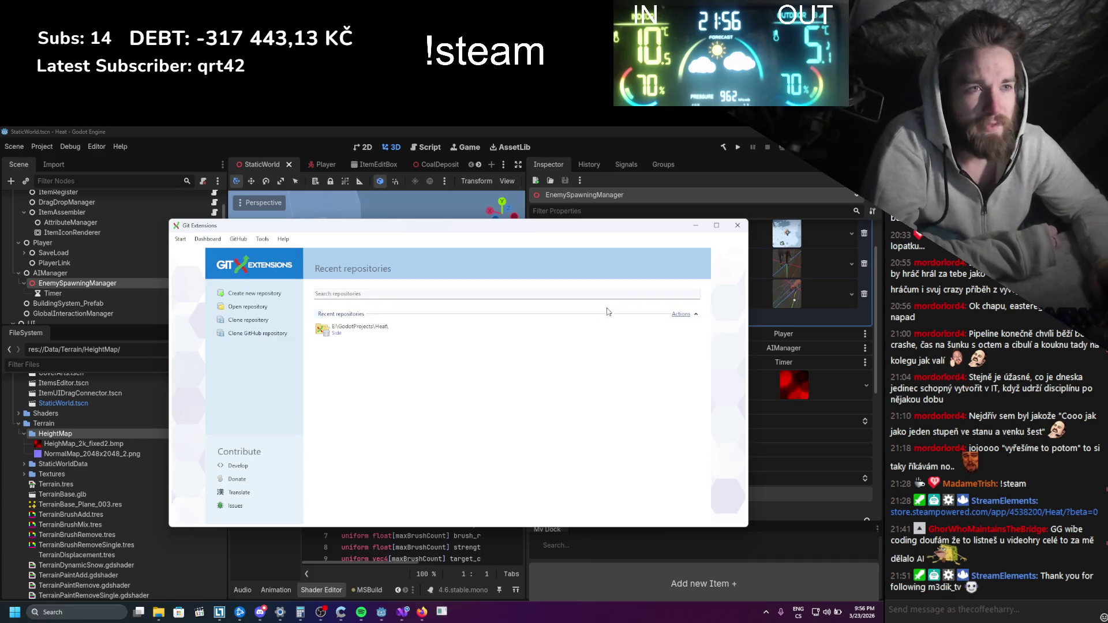
Open the Heat repository, start a commit, and move and enlarge the commit window
drag(466, 231, 459, 224)
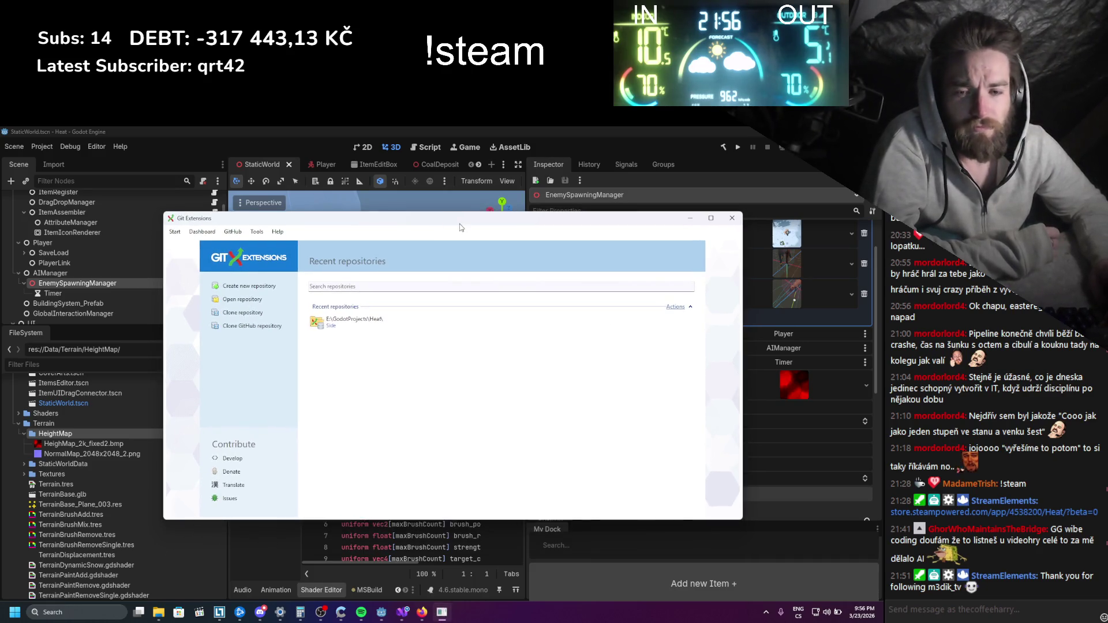
click(344, 325)
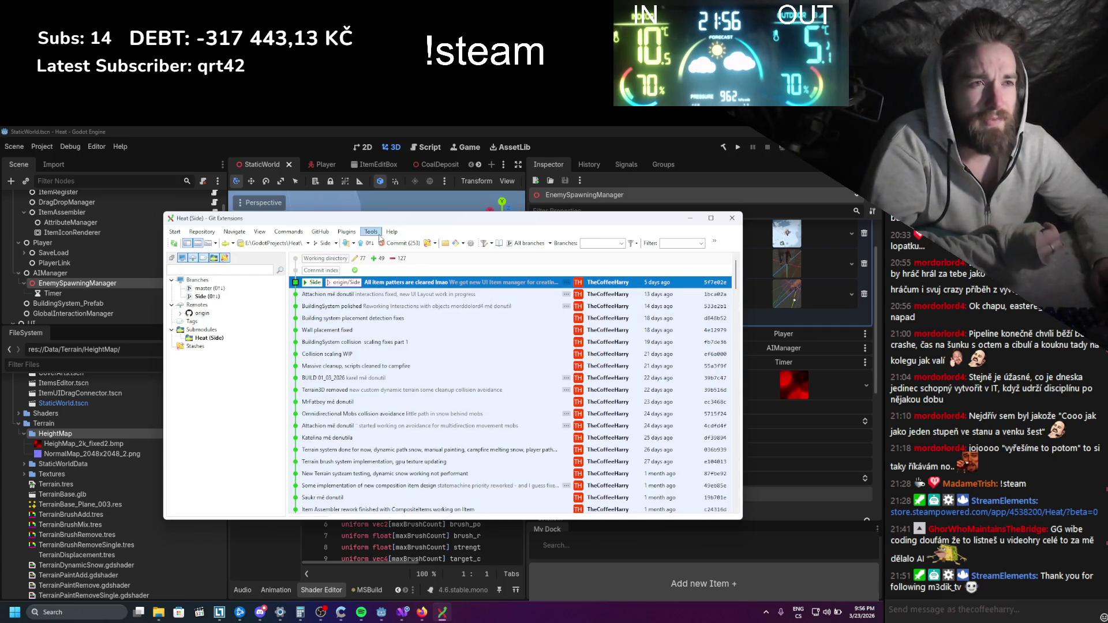
click(398, 244)
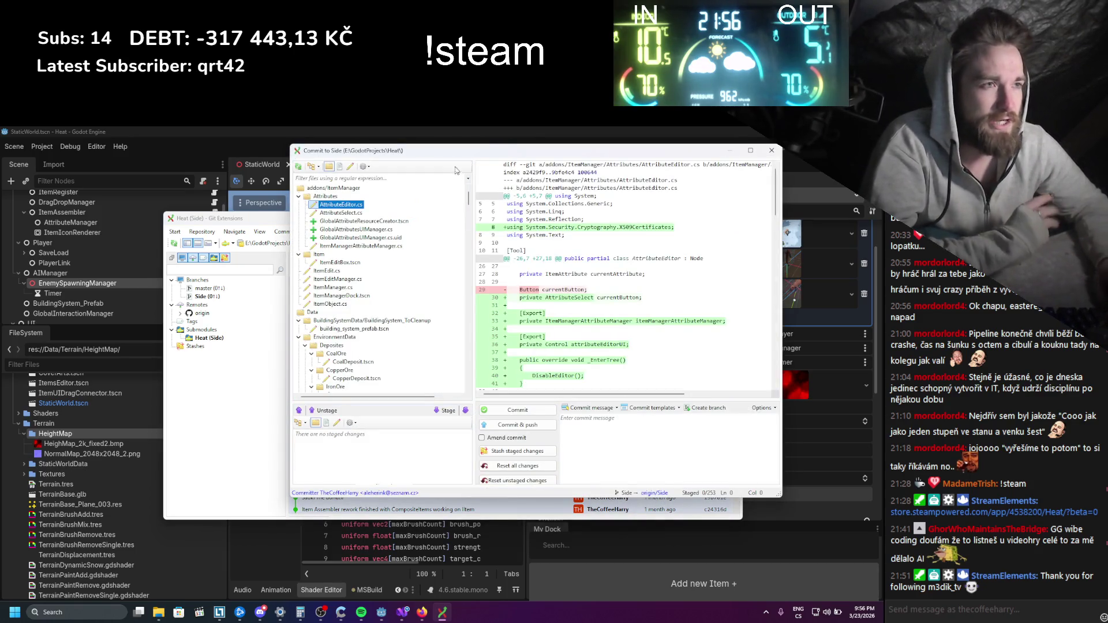
drag(513, 156, 259, 151)
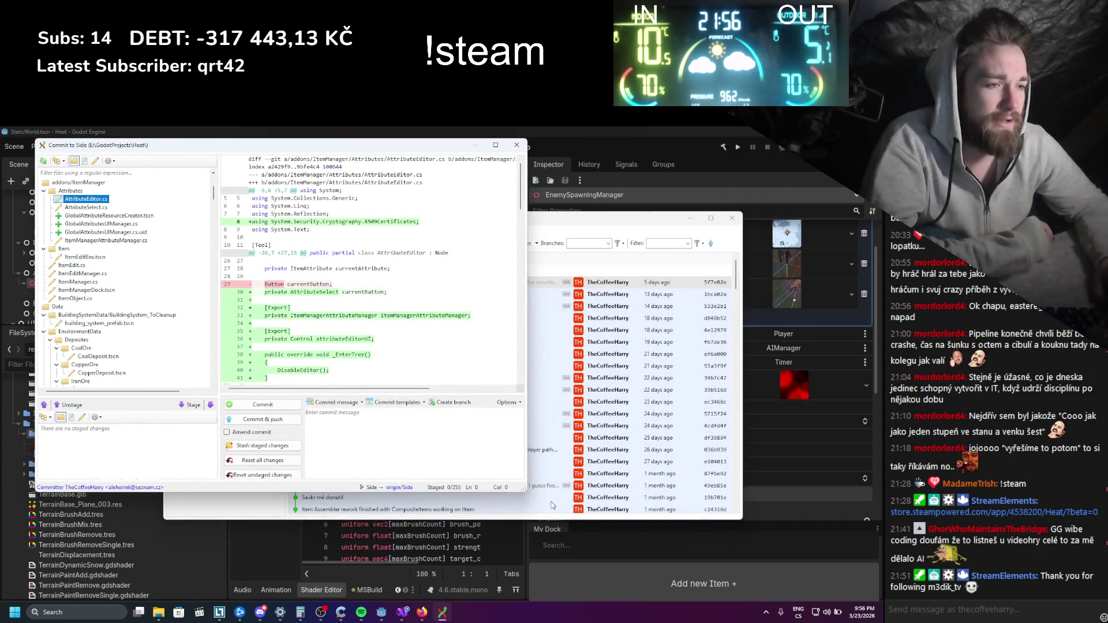
drag(589, 527, 753, 553)
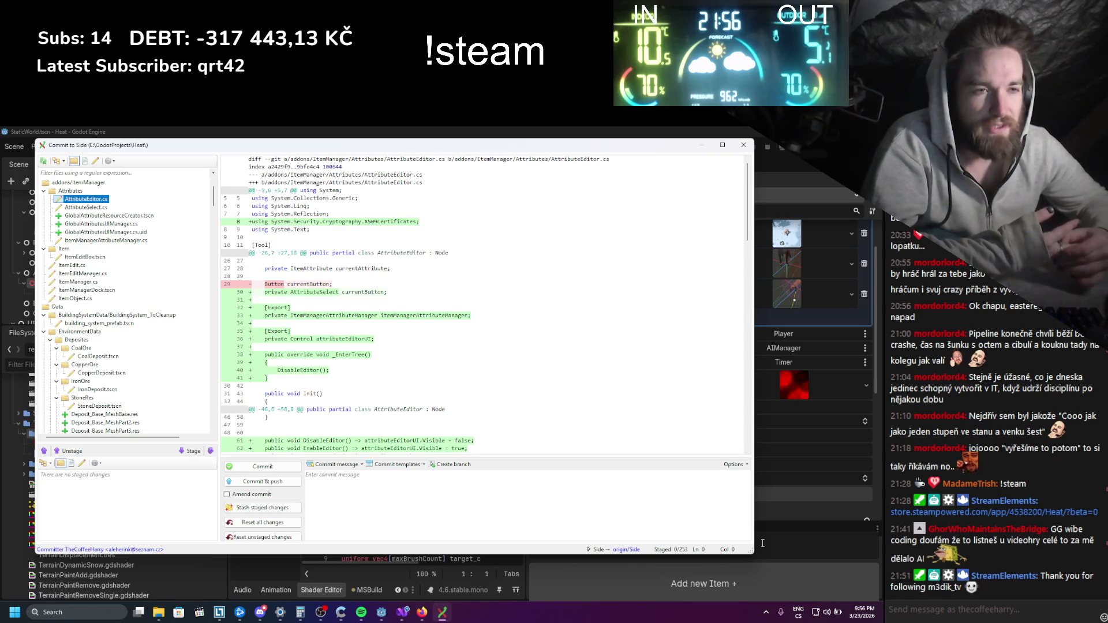
Write the first two commit message lines: converted patterns and Item manager fixes and polish
click(520, 525)
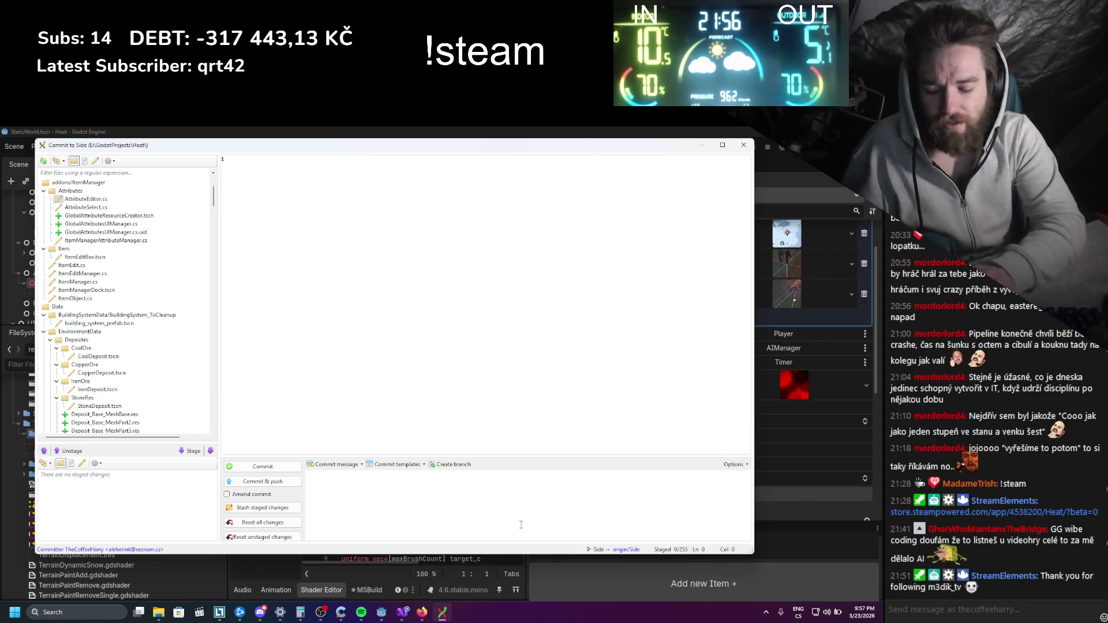
text(so)
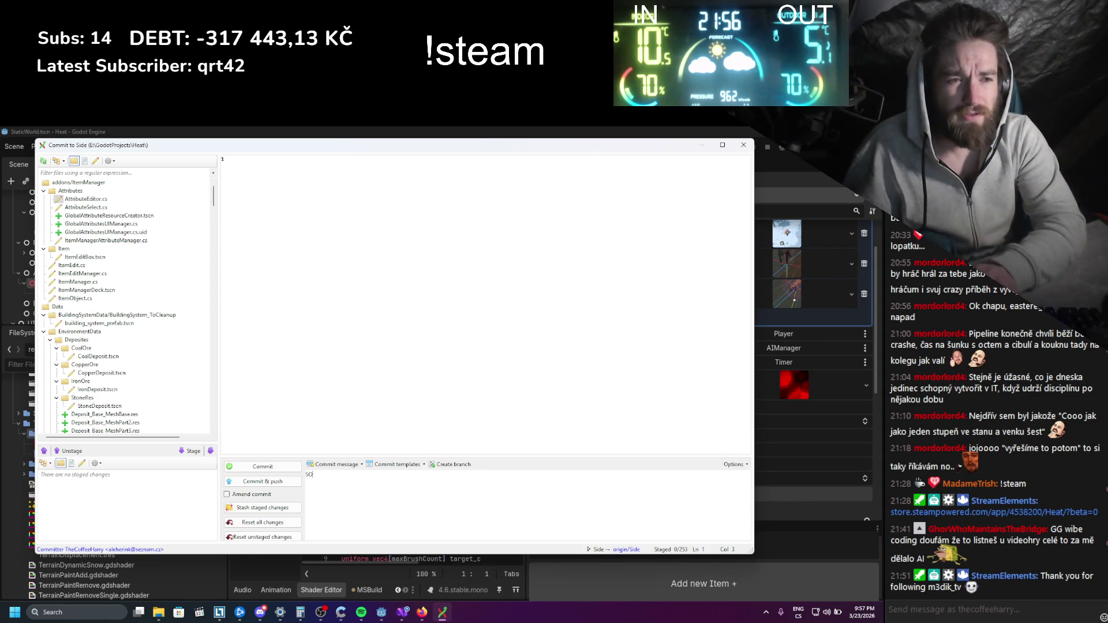
text(me pa)
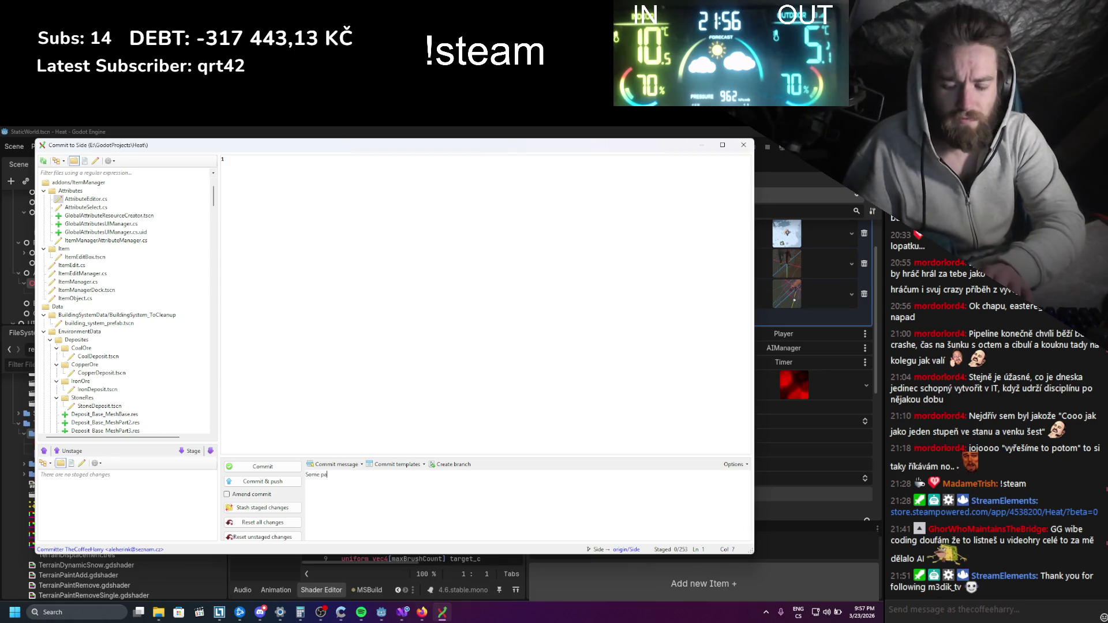
text(tters are cv)
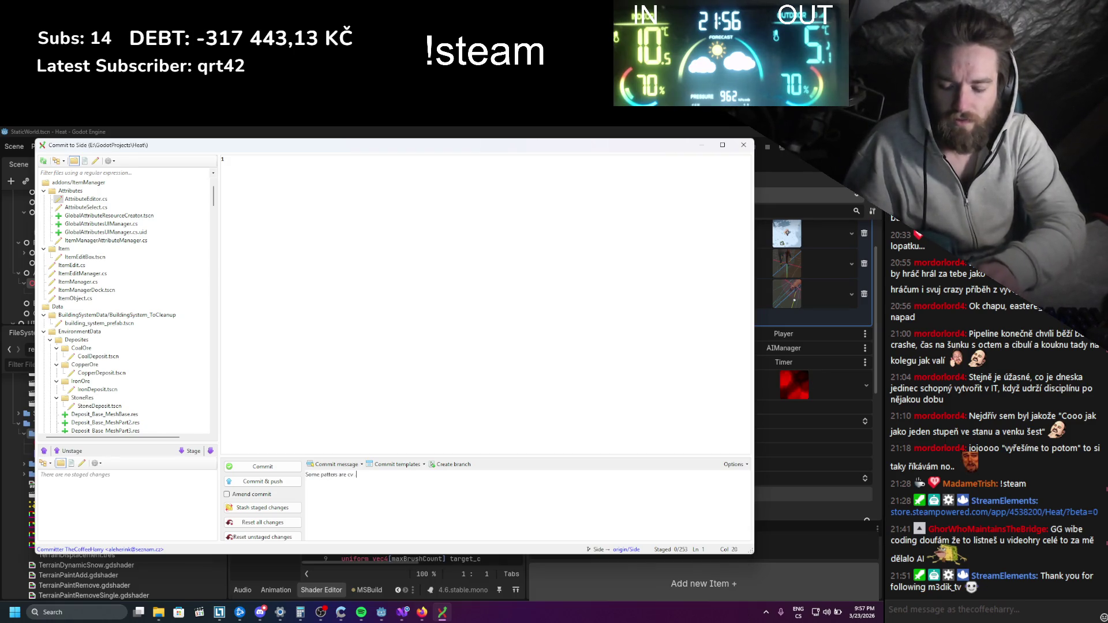
text(onverted to)
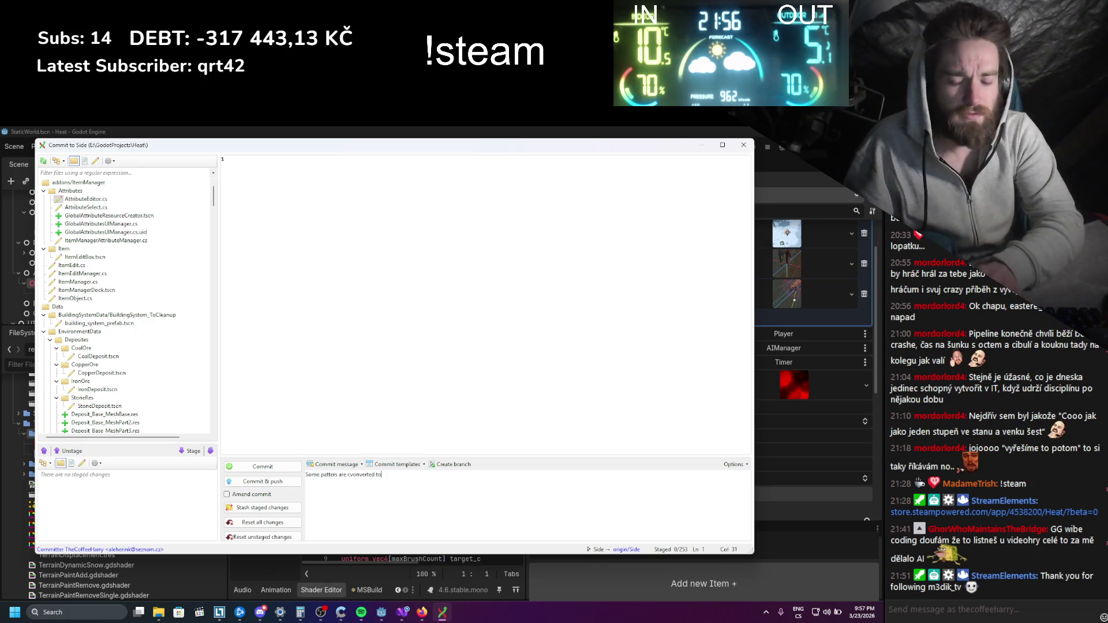
text( teh ew Item manager)
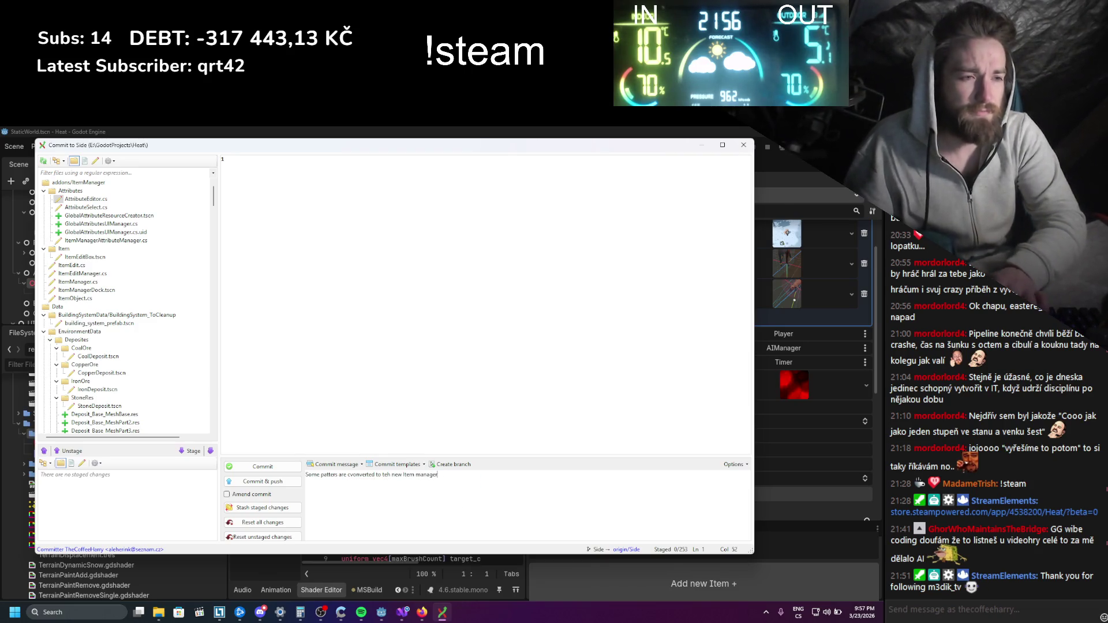
key(Return)
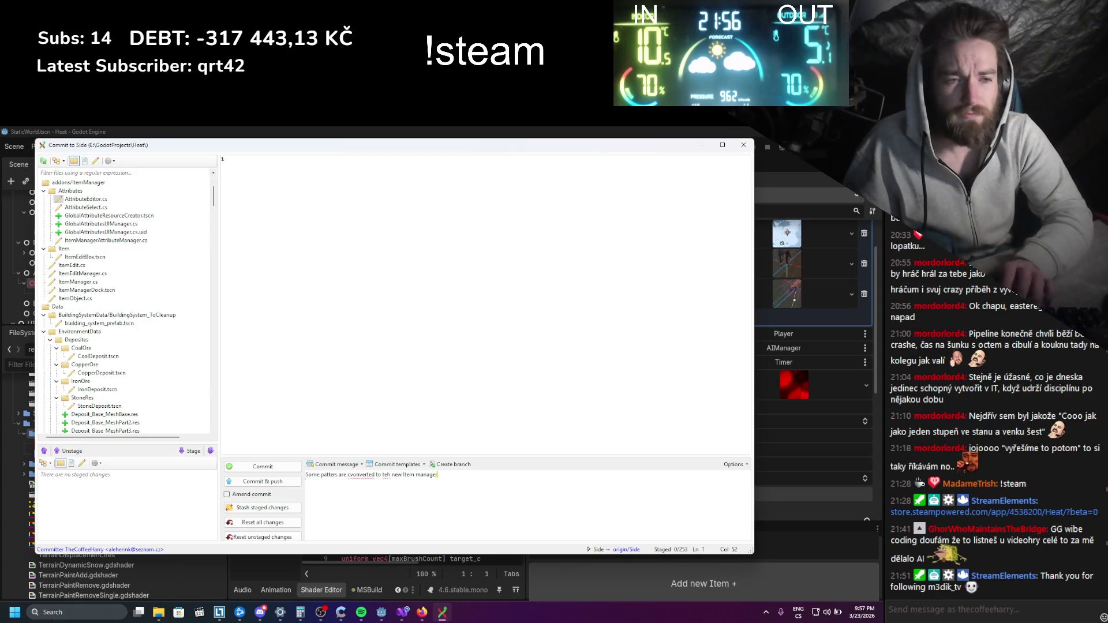
text(SOme )
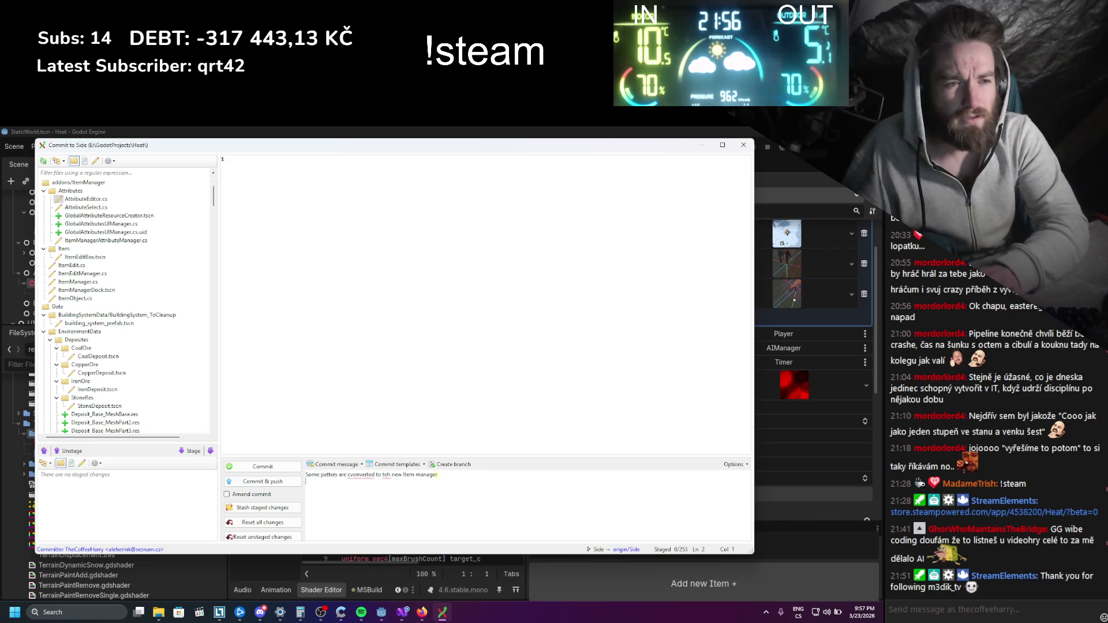
text(nager )
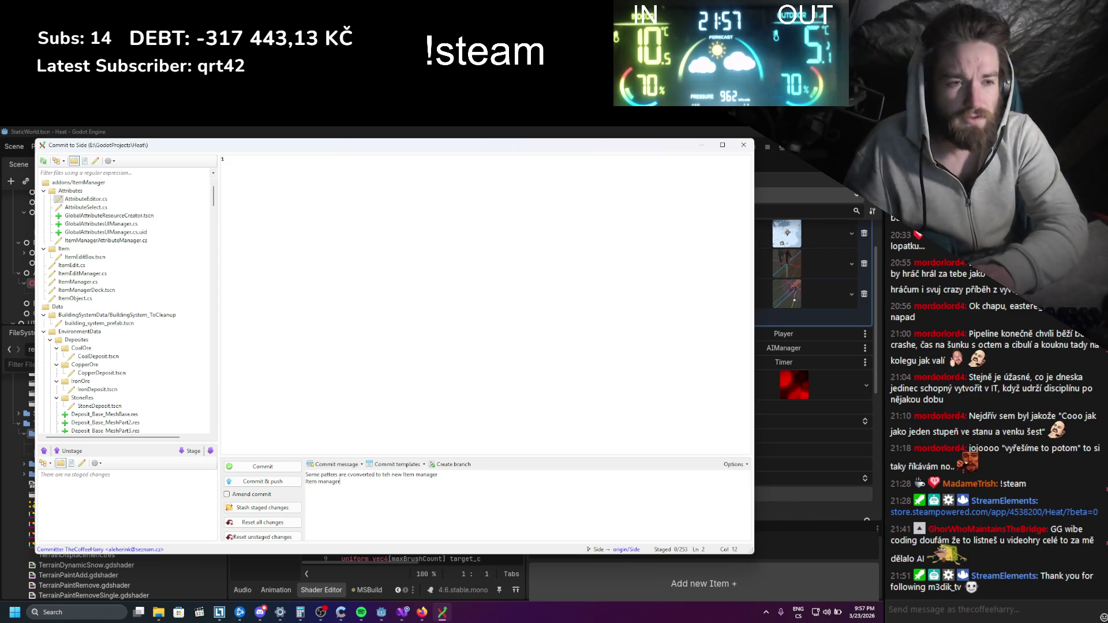
text(fixes and)
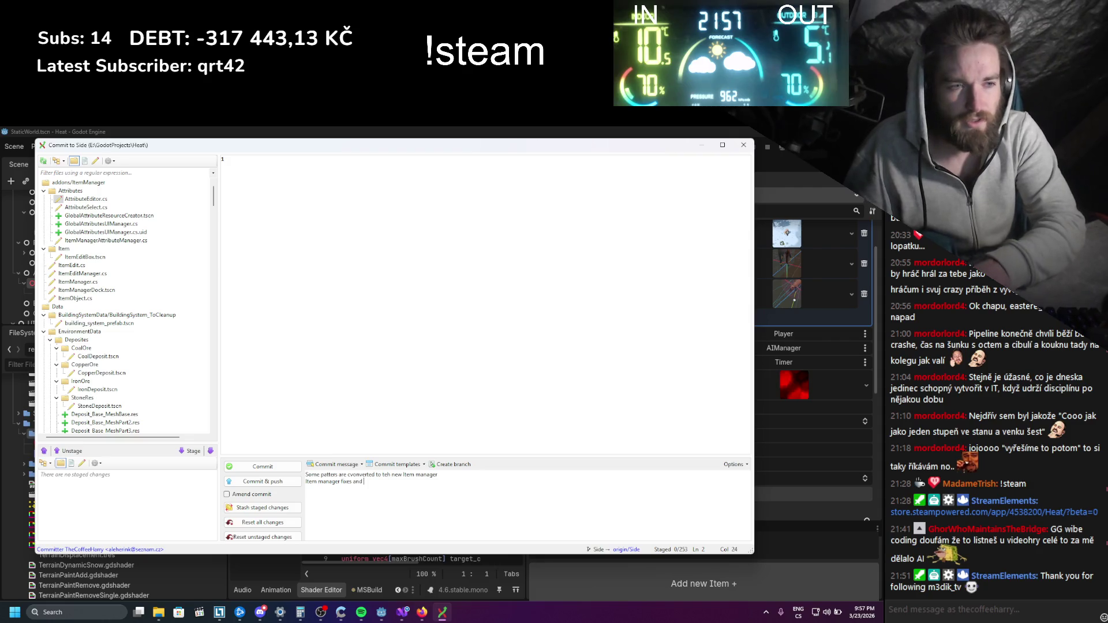
key(shift+Home)
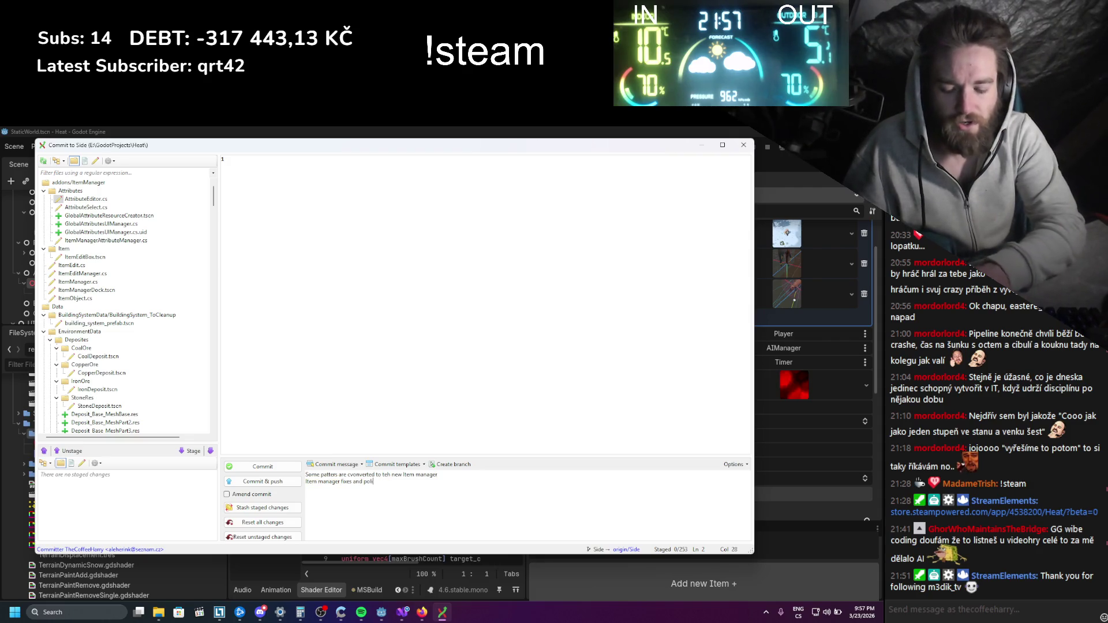
text(sh)
key(Return)
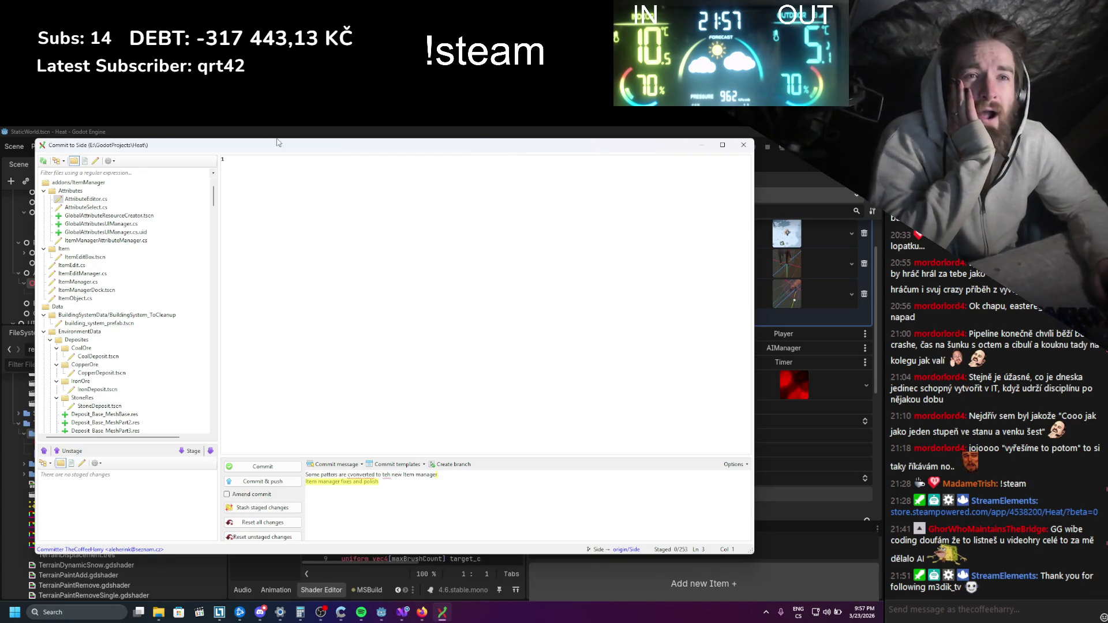
Add lines on asset optimization and cleanup and fixed item editor interactions, then choose Commit & push
drag(215, 197, 213, 321)
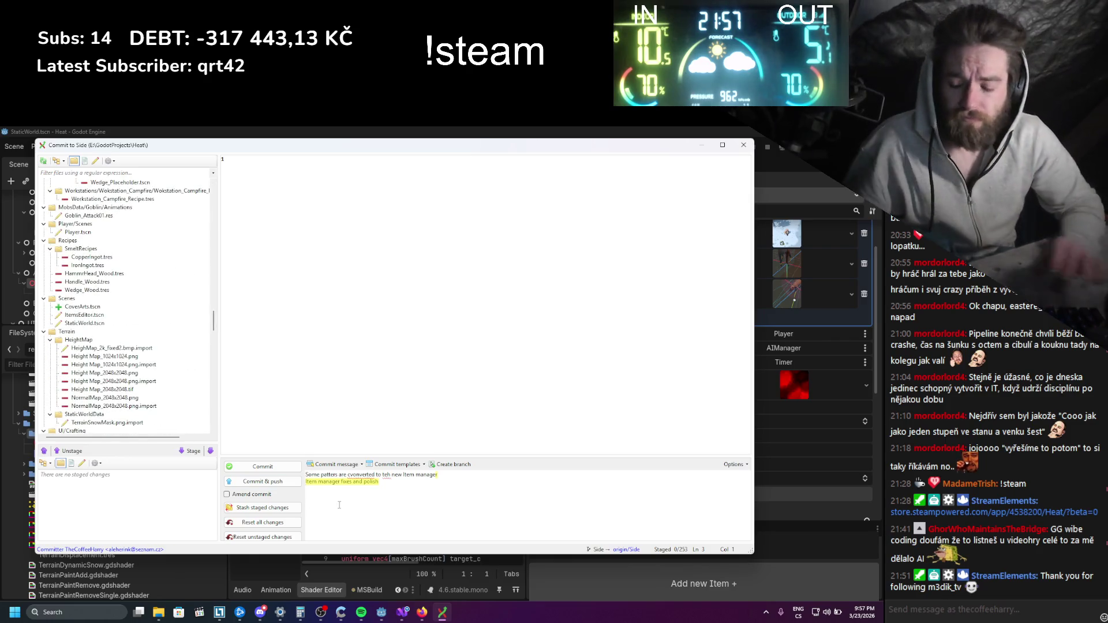
text(Asse)
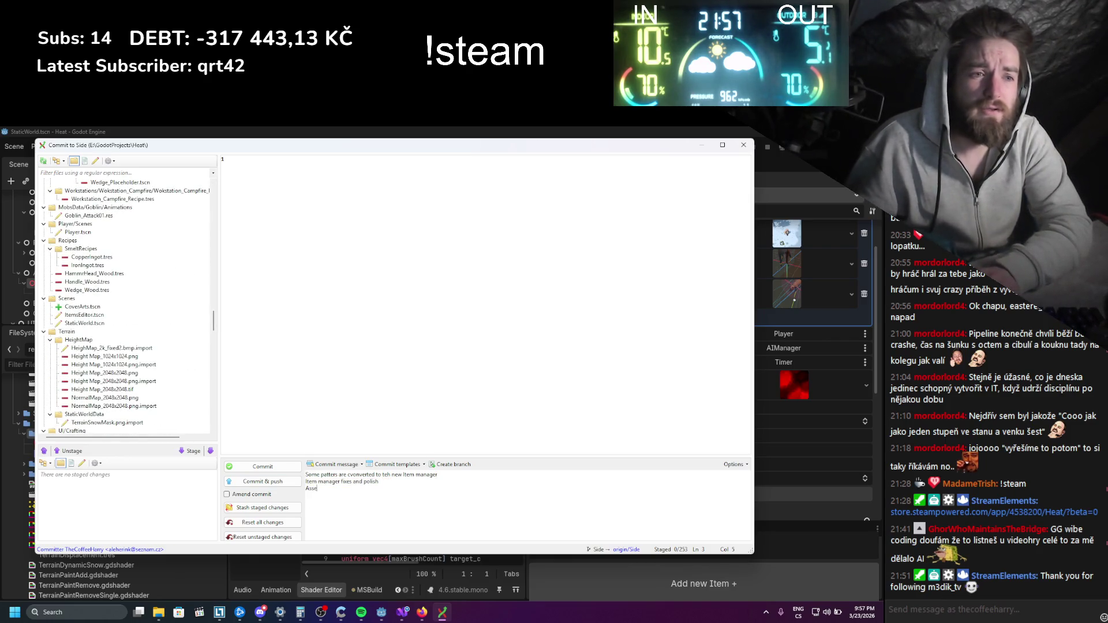
text(ts optimi)
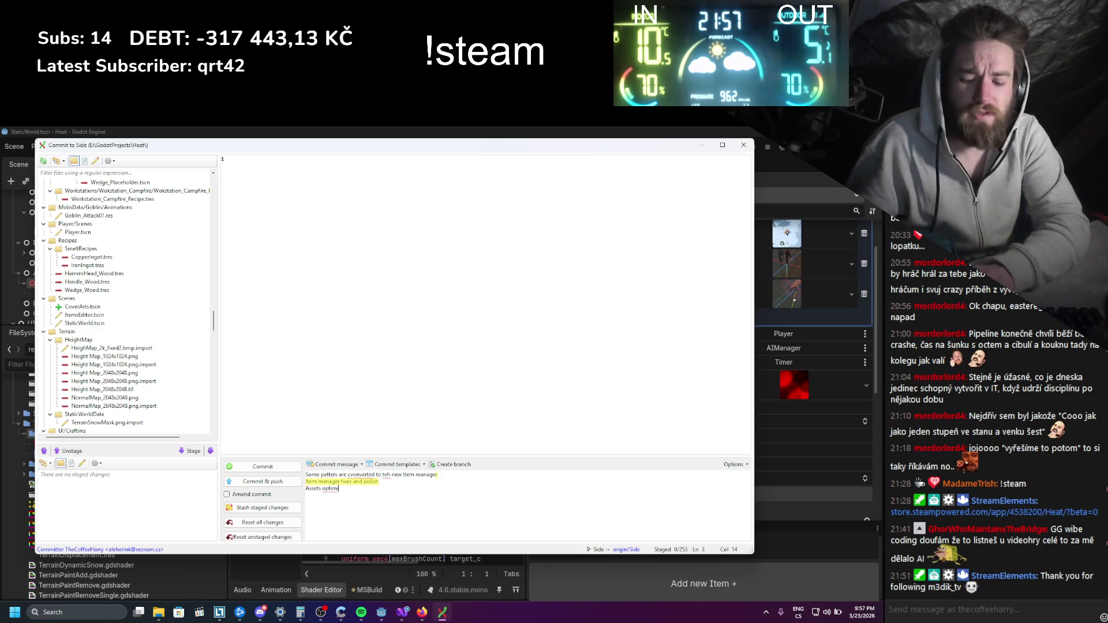
text(zati and )
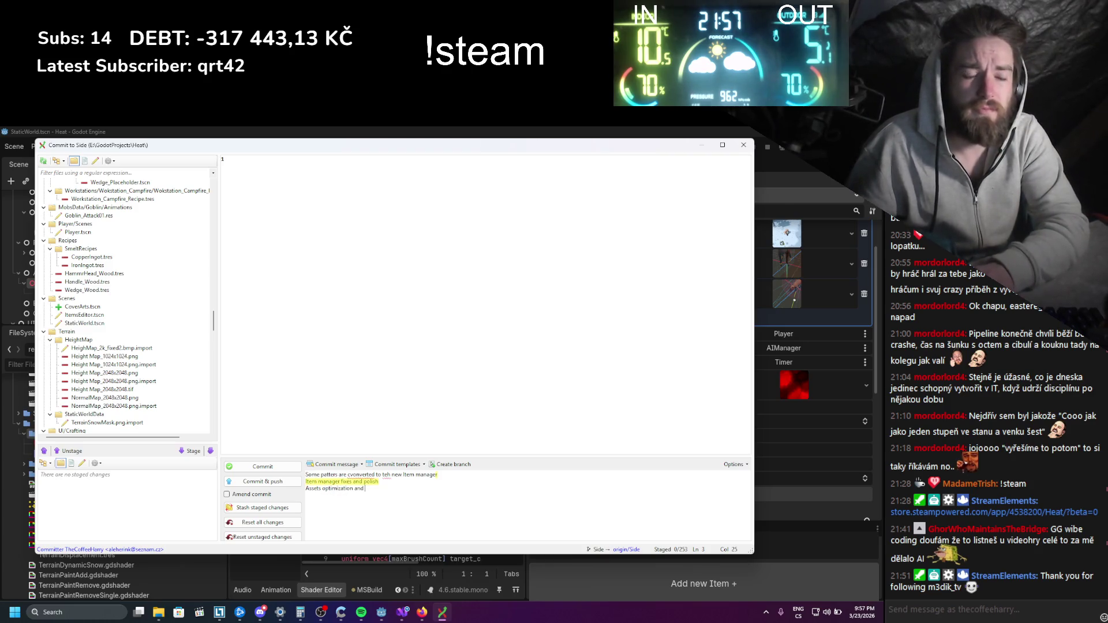
text(bitnup)
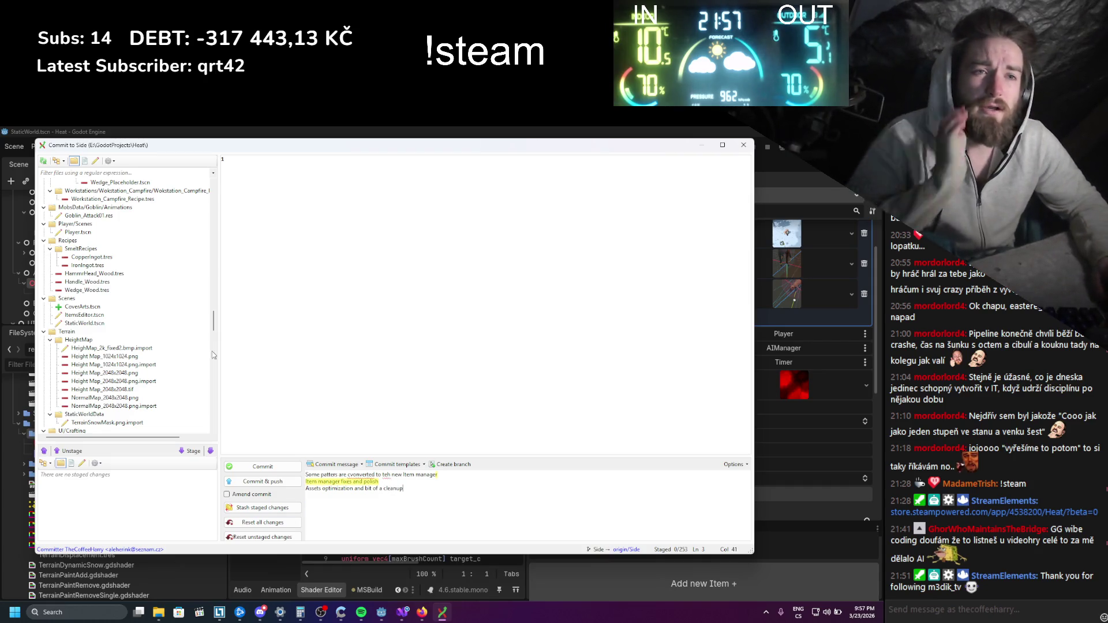
scroll(213, 352, down, 10)
drag(213, 345, 210, 414)
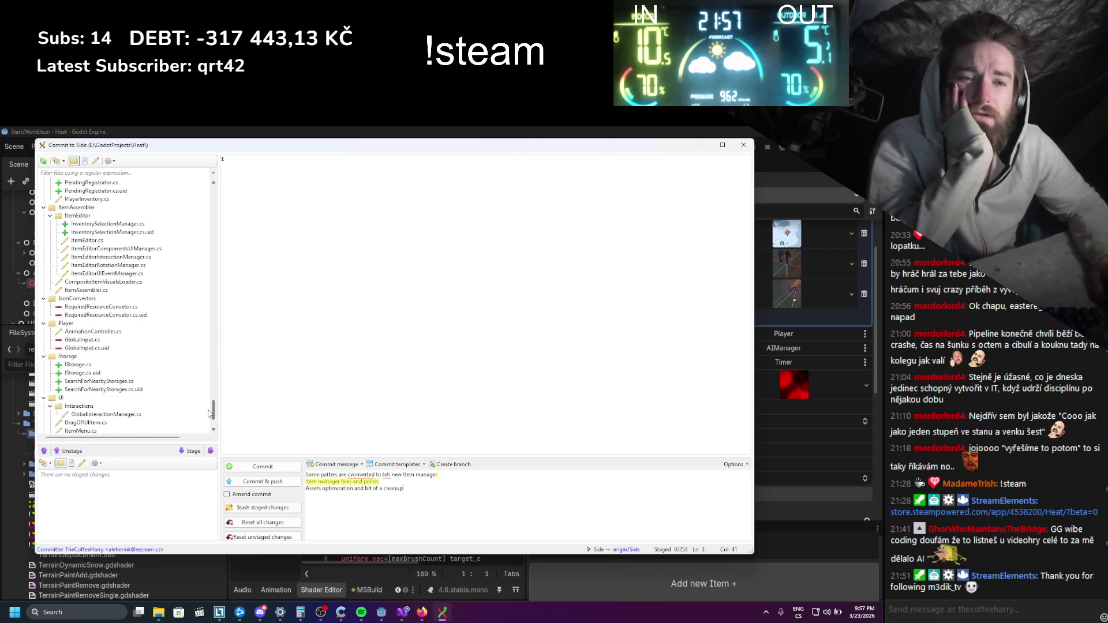
key(Return)
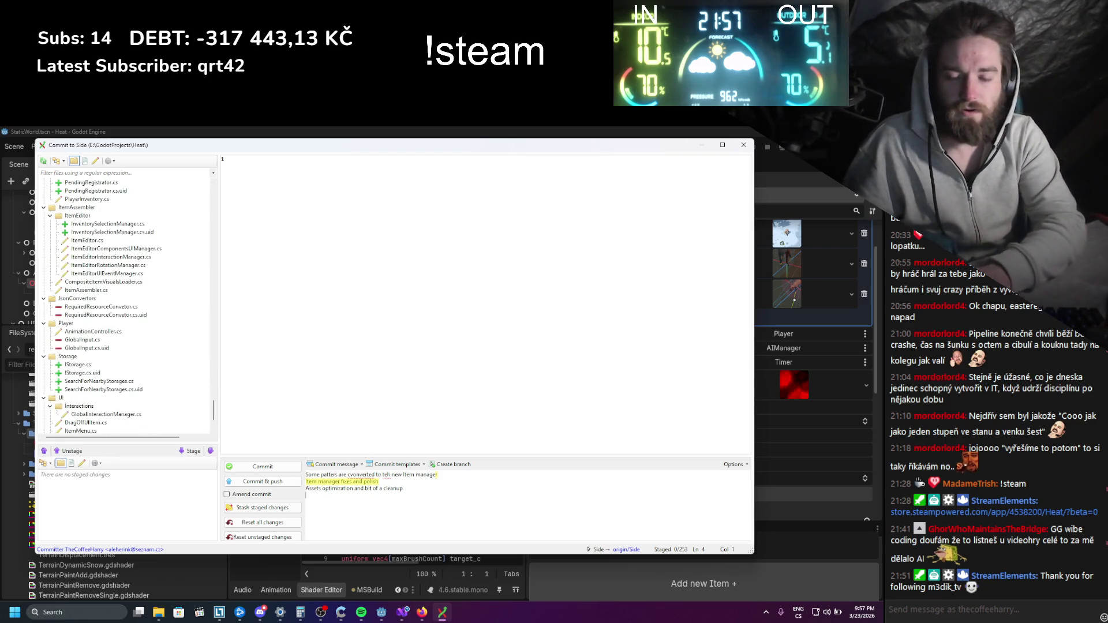
text(i)
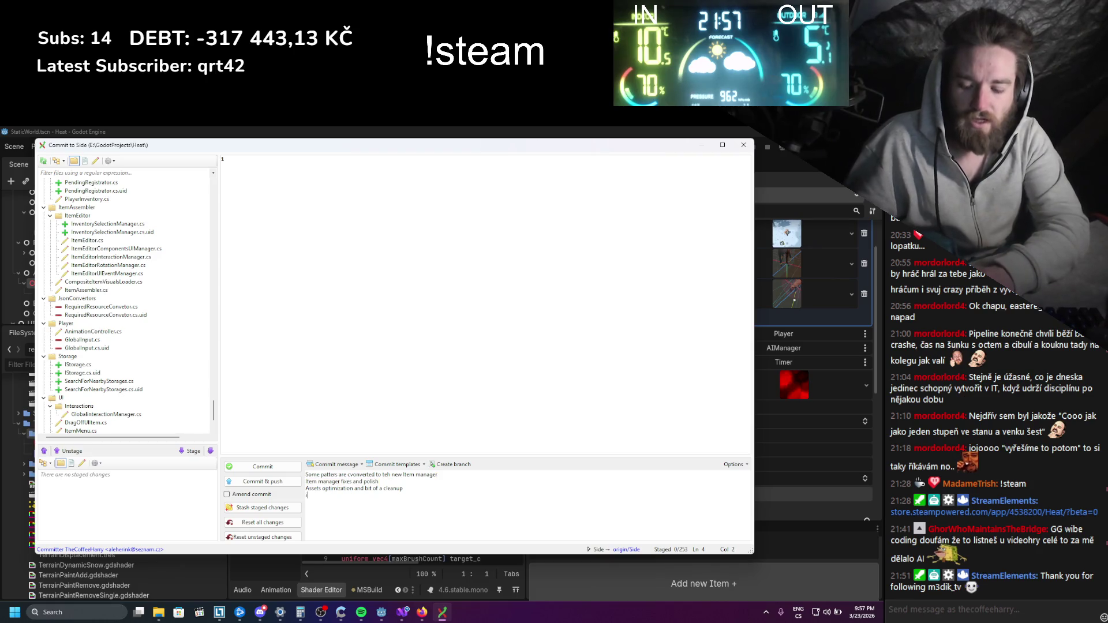
text(nteracti)
text( with)
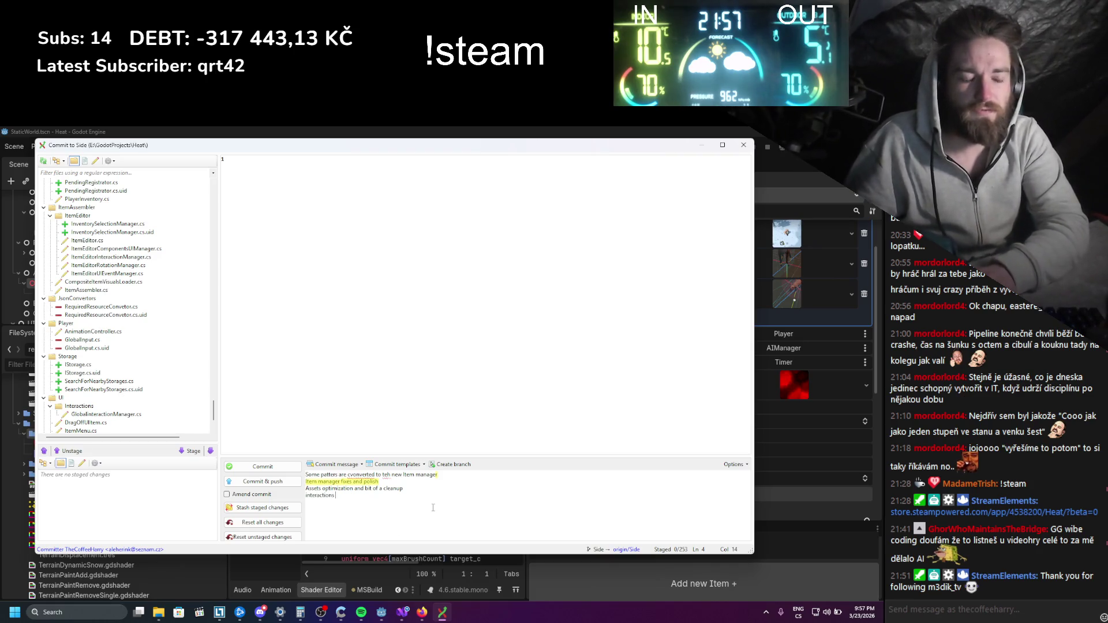
text(e)
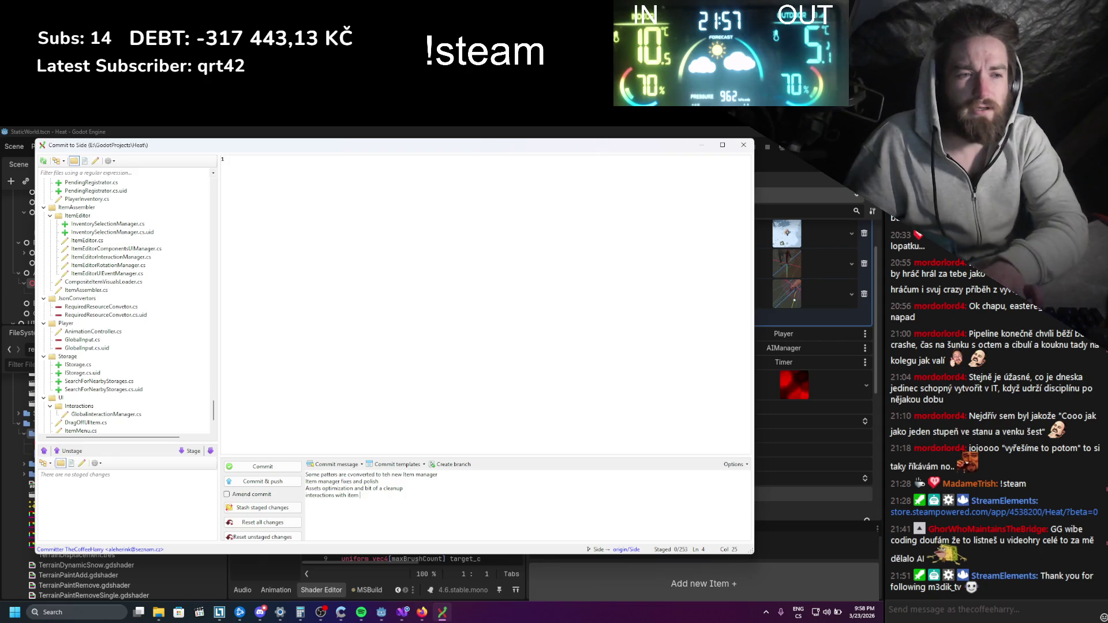
text(difixed)
key(BackSpace)
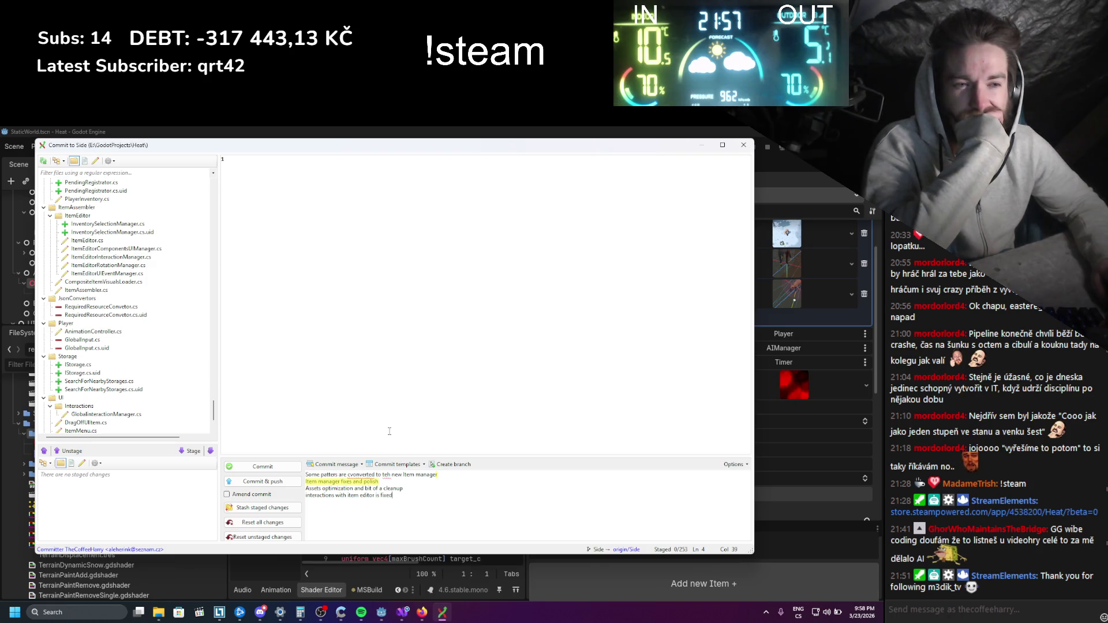
click(282, 482)
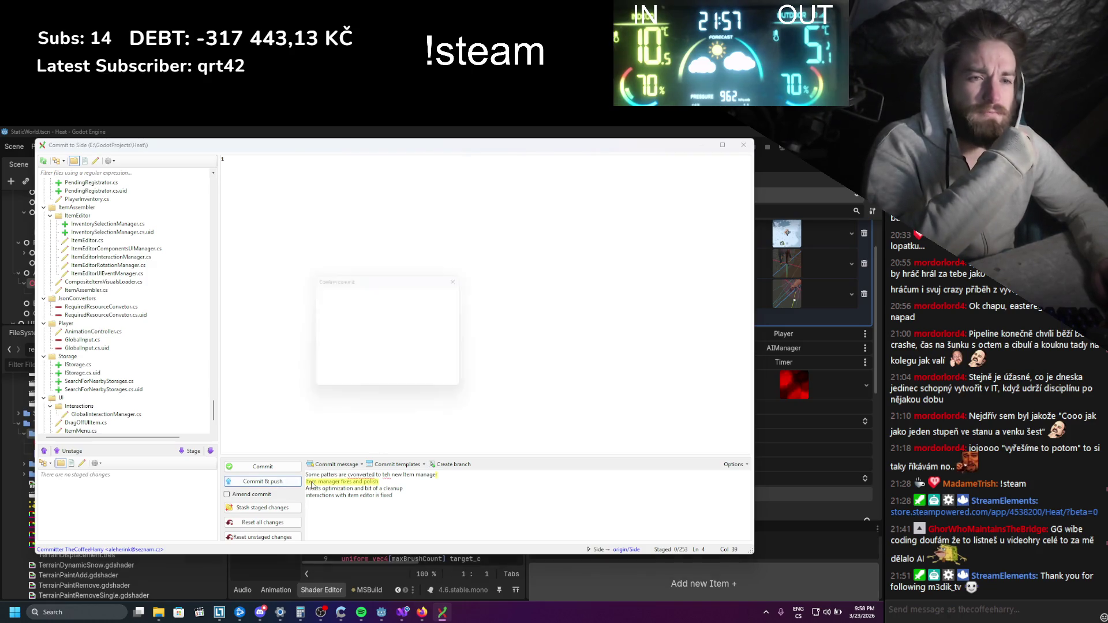
Stage all changes at the no-staged-changes prompt and confirm the finished commit to push Side to origin
click(448, 385)
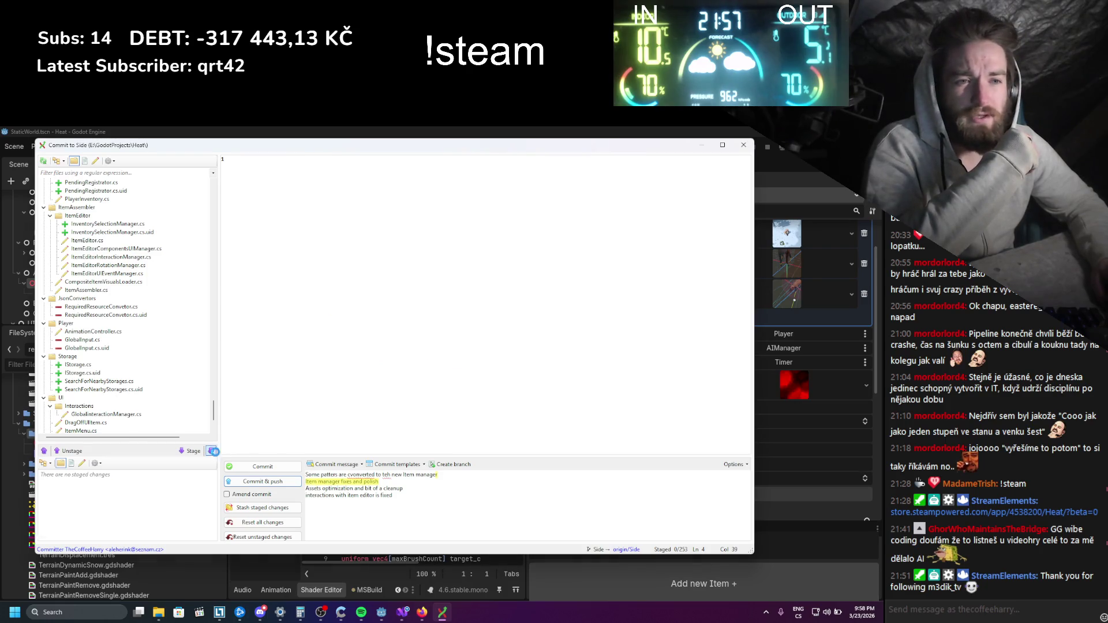
click(210, 450)
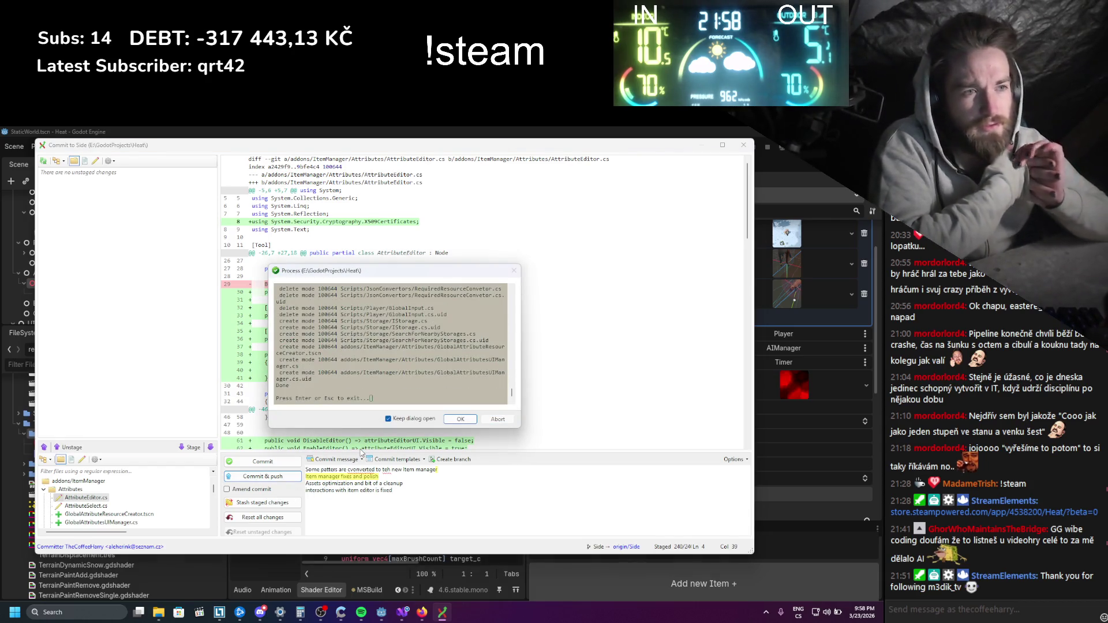
click(460, 419)
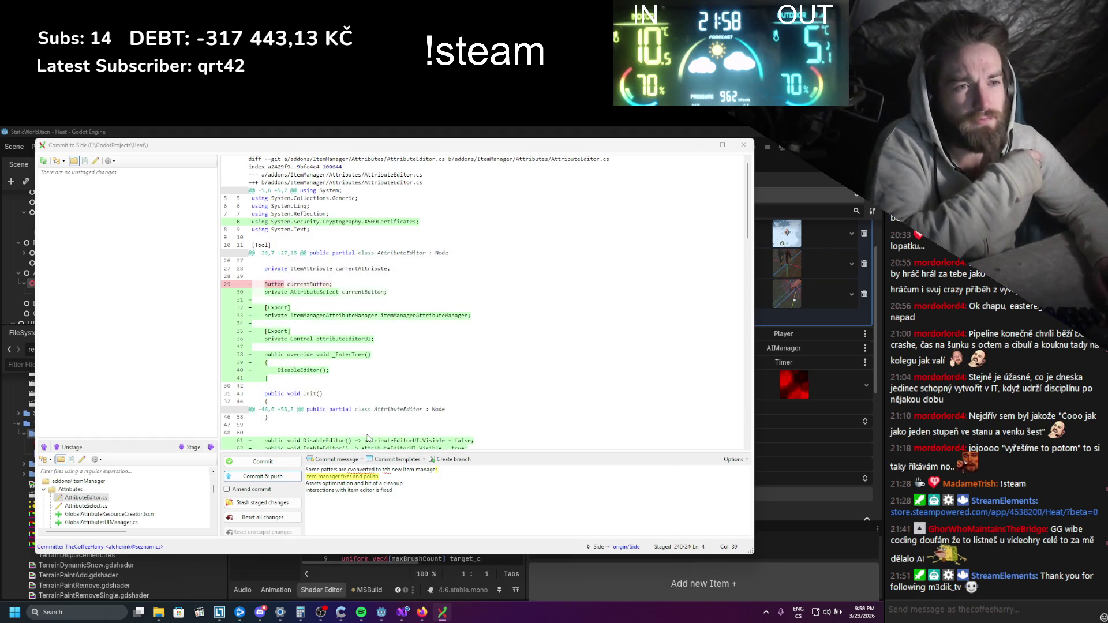